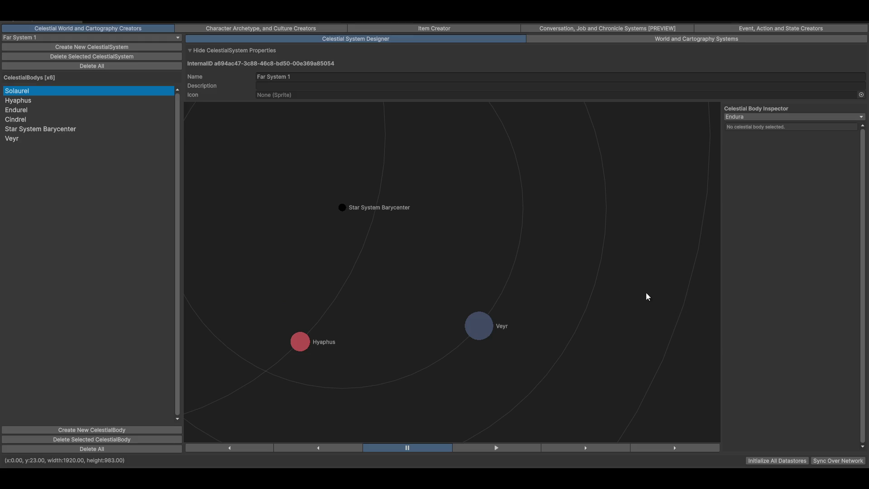
Step: Rotate the Character Archetype preview to a three-quarter view, then switch to the Item Creator
click(250, 30)
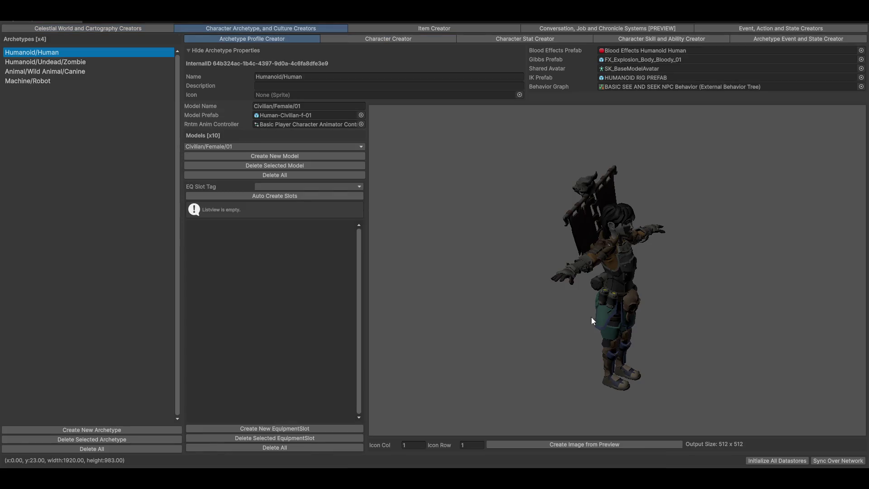
mouse_move(558, 308)
mouse_down()
mouse_move(649, 297)
mouse_move(643, 267)
mouse_up()
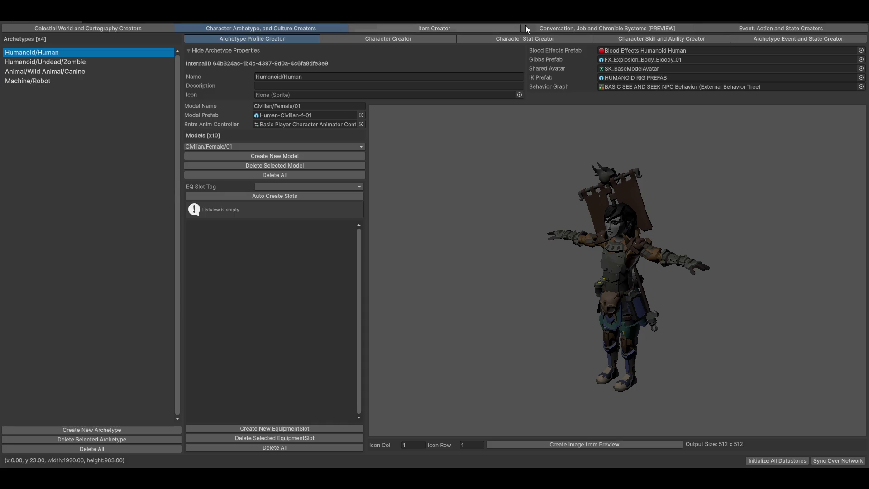
click(473, 29)
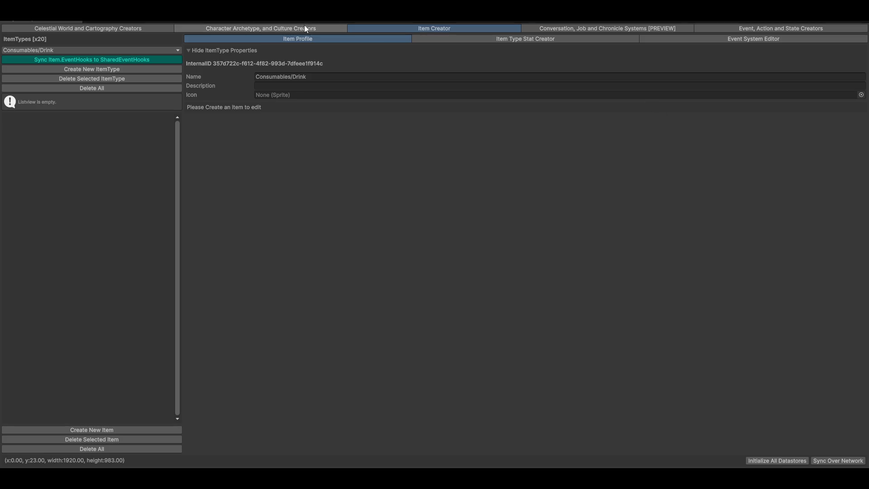
Step: Set the ItemType to Consumables/Food/Harvestable/Desert
click(90, 50)
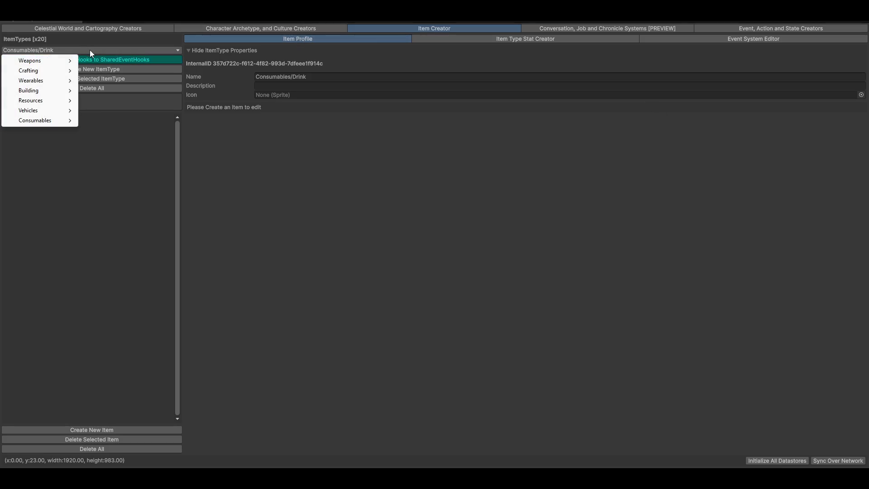
mouse_move(43, 122)
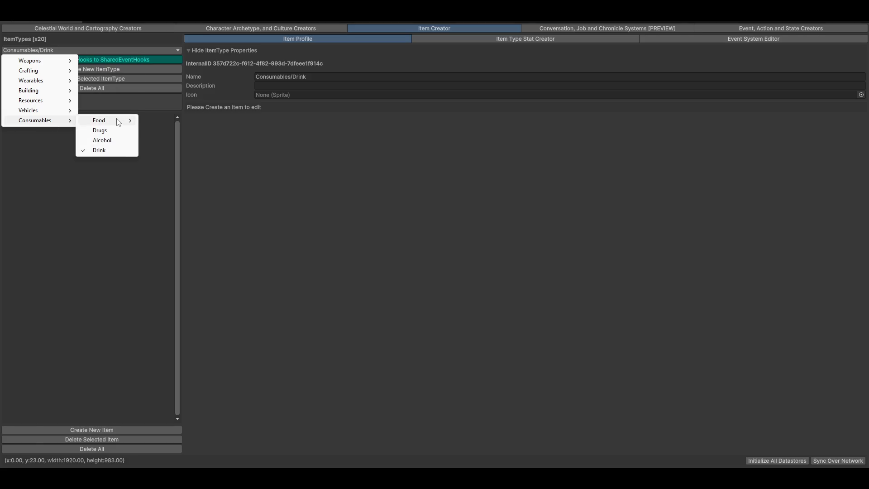
mouse_move(112, 121)
mouse_move(192, 124)
click(230, 120)
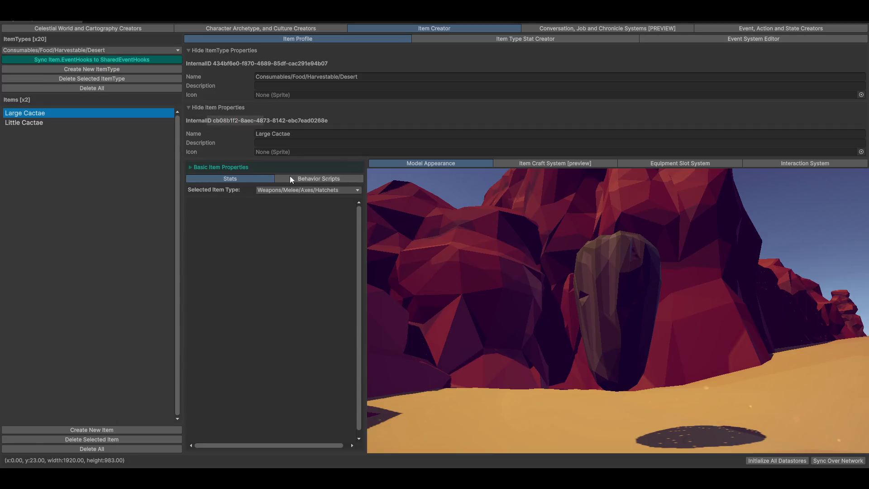
Step: Compare the Little Cactae and Large Cactae items, leaving their item type unchanged
click(45, 122)
click(52, 115)
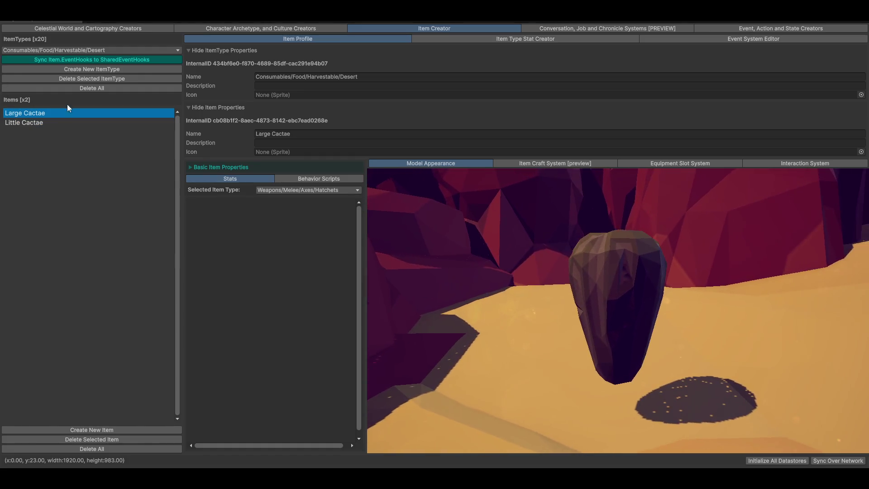
click(48, 122)
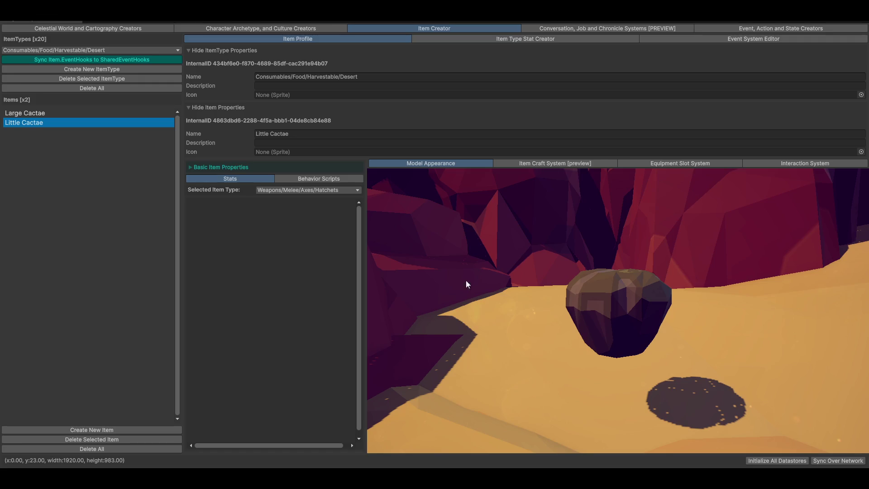
click(328, 190)
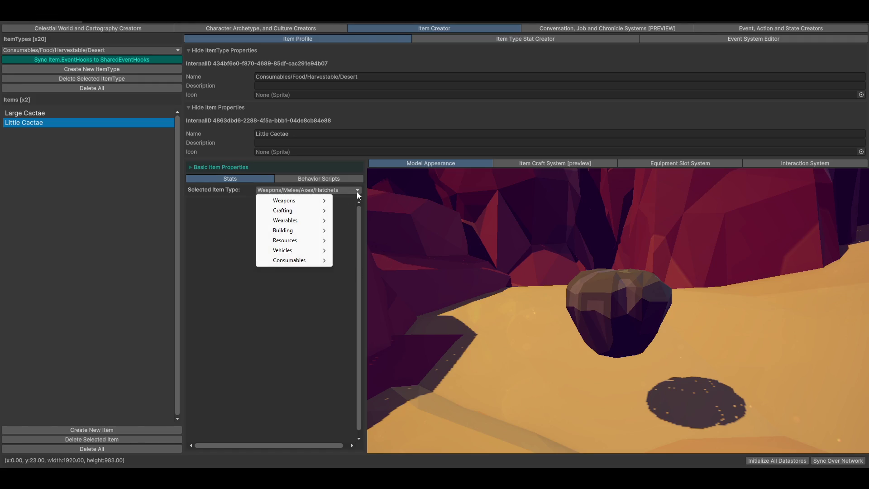
click(278, 331)
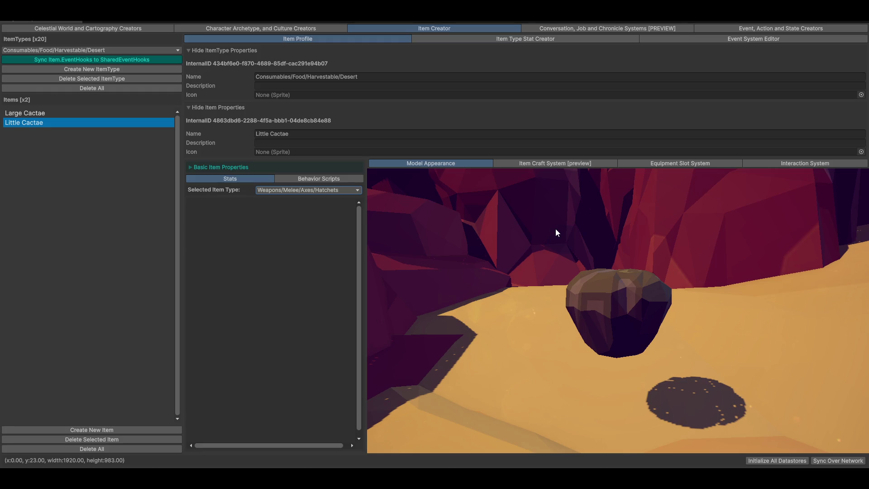
Step: Orbit and tilt the preview to inspect the surrounding sand and rock
mouse_move(652, 291)
mouse_down()
mouse_move(648, 306)
mouse_move(578, 305)
mouse_move(625, 311)
mouse_move(506, 291)
mouse_up()
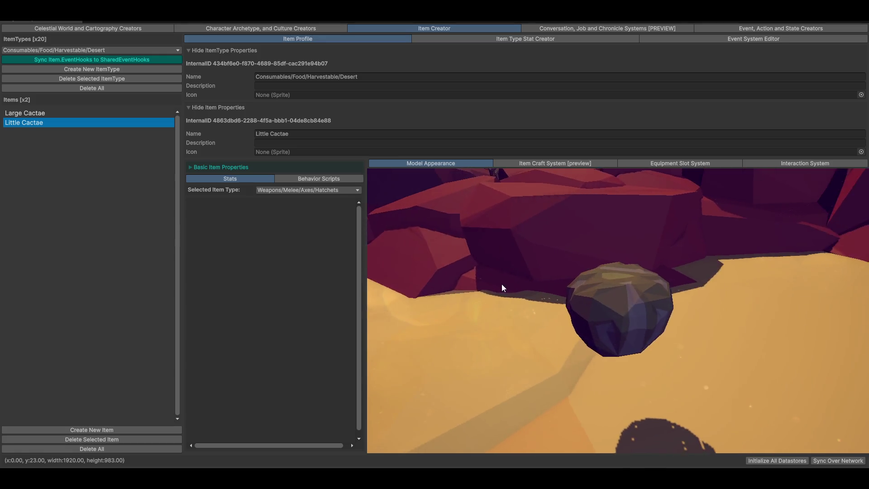
scroll(631, 344, up, 3)
scroll(629, 349, down, 3)
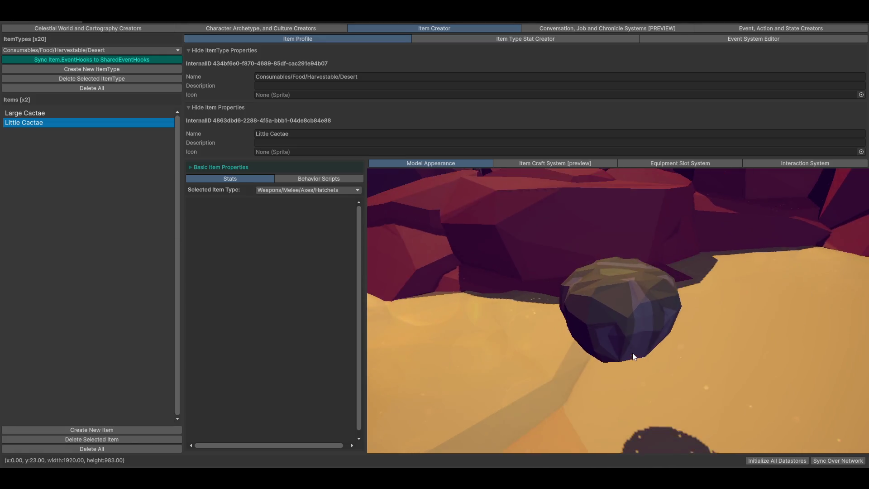
mouse_move(631, 344)
mouse_down()
mouse_move(628, 380)
mouse_move(630, 347)
mouse_move(696, 352)
mouse_move(679, 358)
mouse_up()
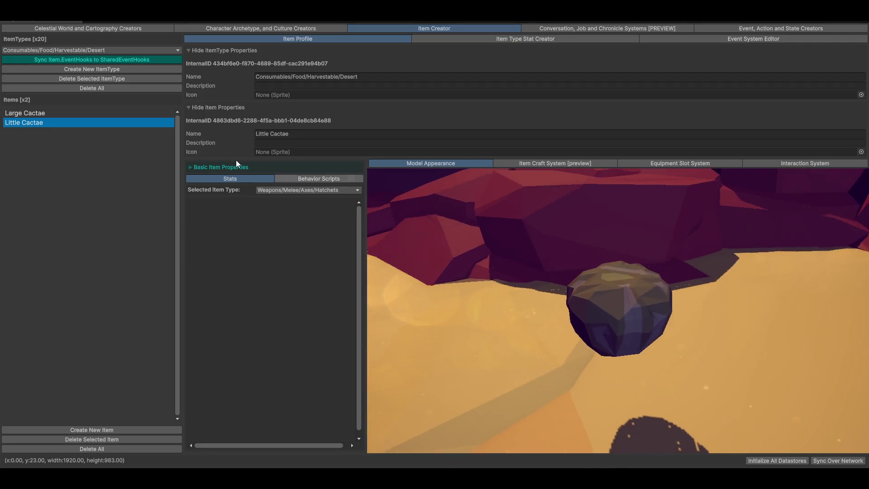
Step: Select Large Cactae, expand its Basic Item Properties and open its model picker
click(25, 113)
mouse_move(621, 317)
mouse_down()
mouse_move(557, 320)
mouse_move(581, 317)
mouse_move(464, 275)
mouse_up()
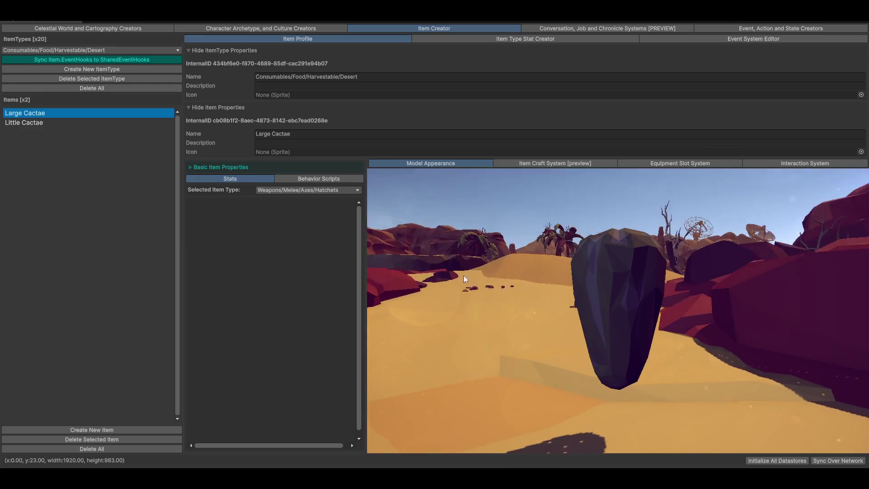
click(214, 167)
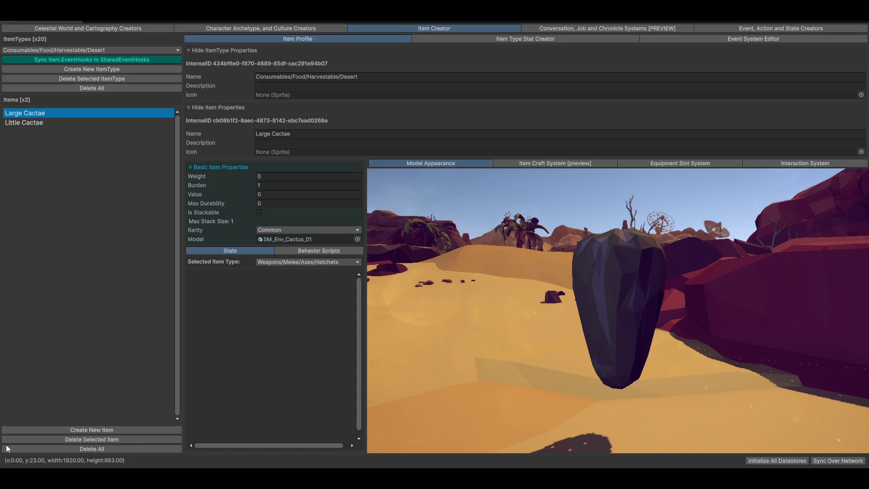
click(357, 238)
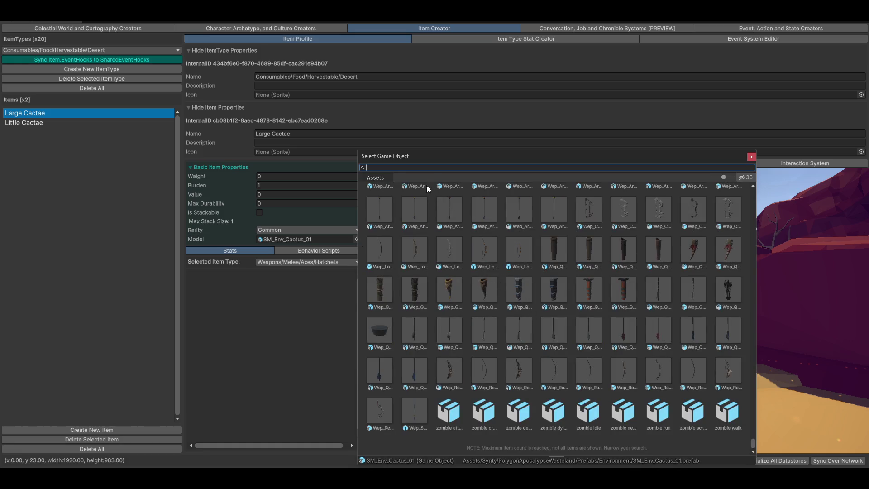
text(cactus)
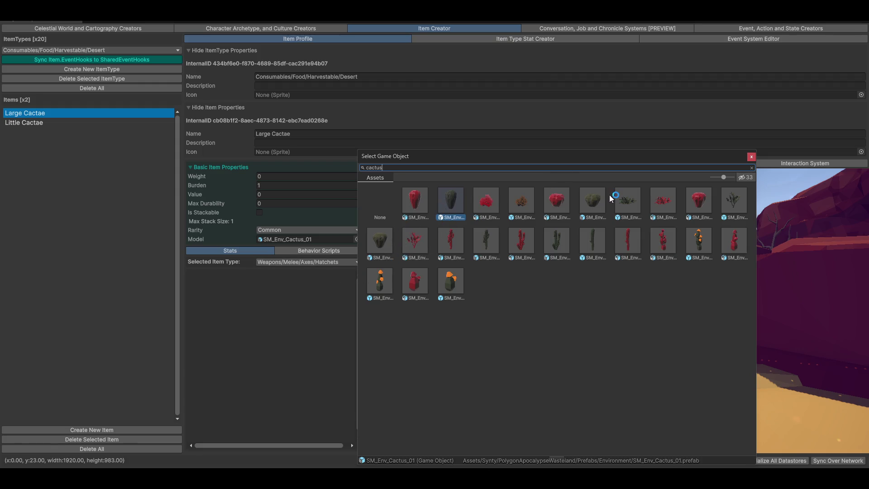
click(483, 239)
double_click(486, 239)
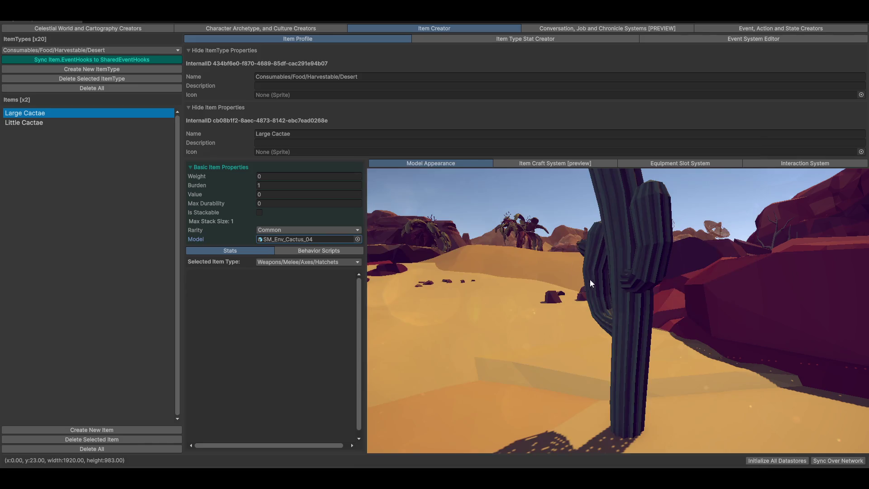
mouse_move(586, 280)
mouse_down()
mouse_move(640, 297)
mouse_move(636, 354)
mouse_move(650, 318)
mouse_move(643, 352)
mouse_move(616, 333)
mouse_move(562, 337)
mouse_move(627, 333)
mouse_up()
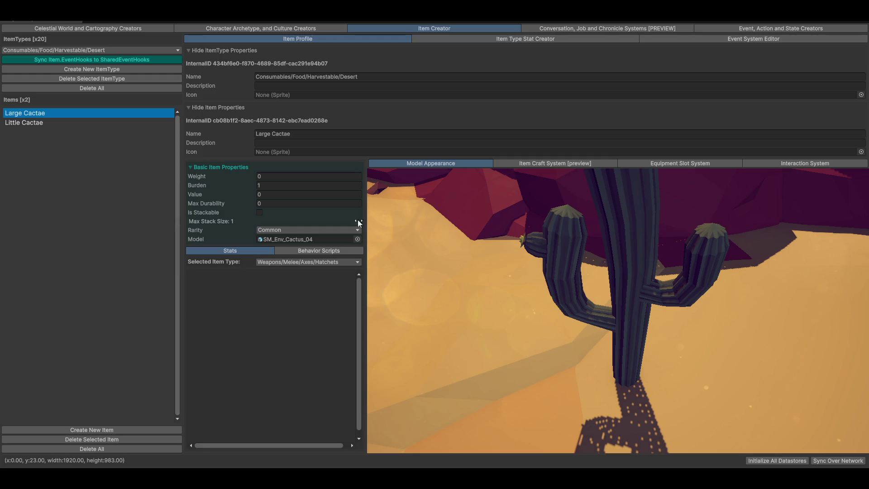
click(358, 239)
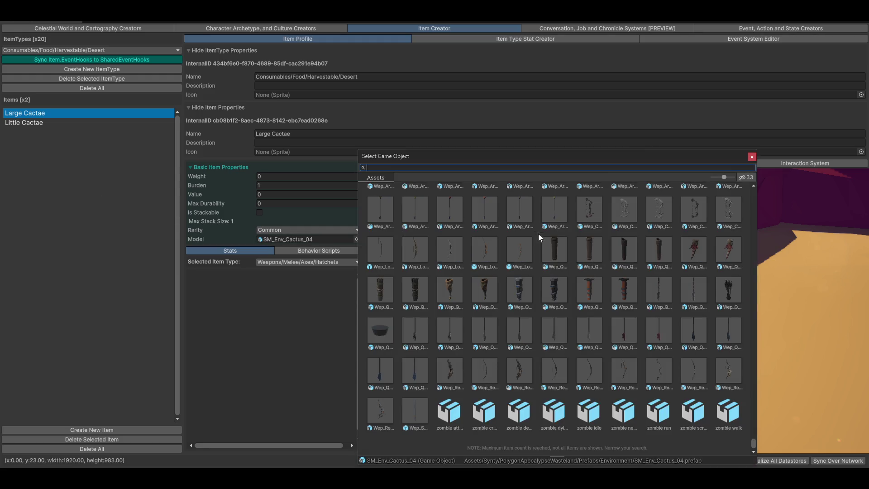
text(cactus)
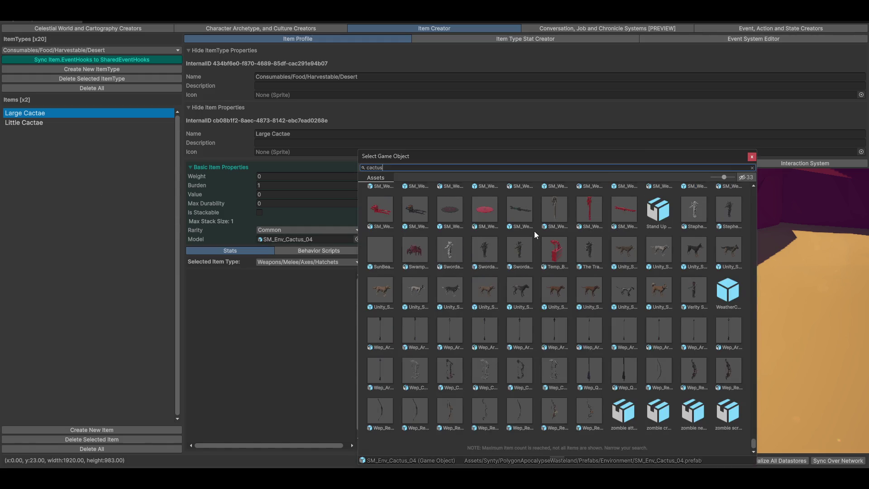
double_click(444, 202)
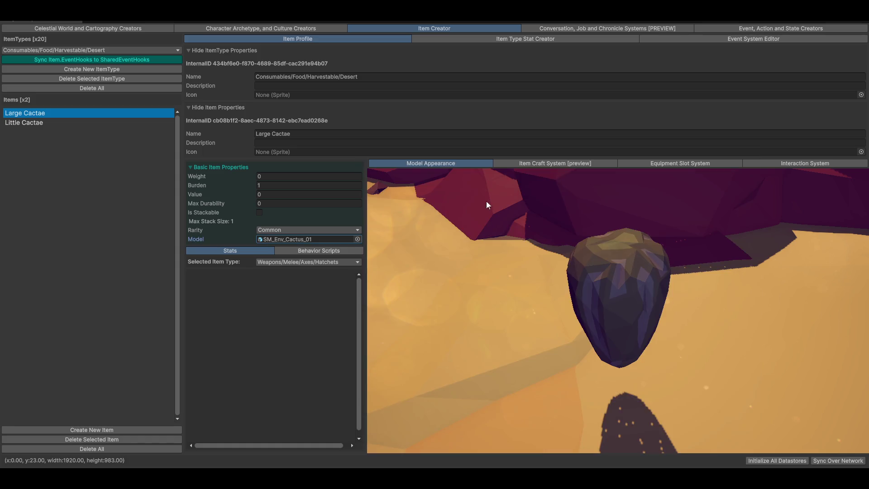
click(17, 121)
click(48, 113)
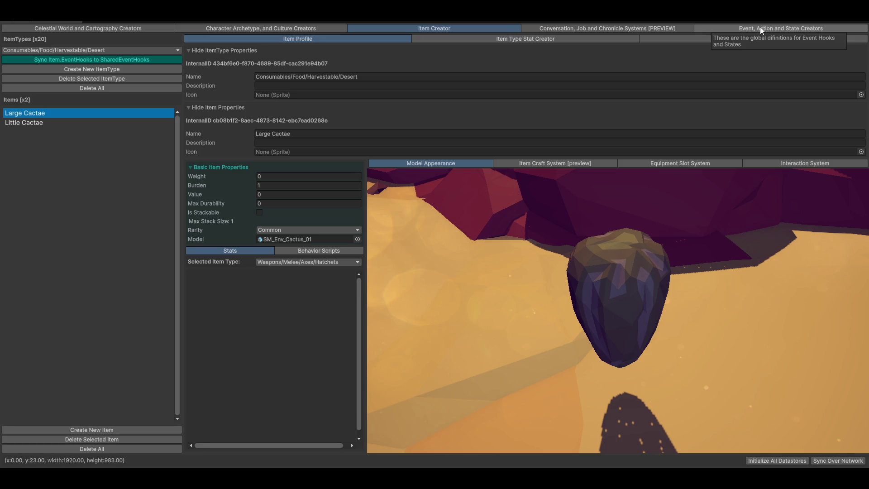
Step: Show the Mordecal Convo Tree graph under Conversation, Job and Chronicle Systems, zoomed out
click(744, 29)
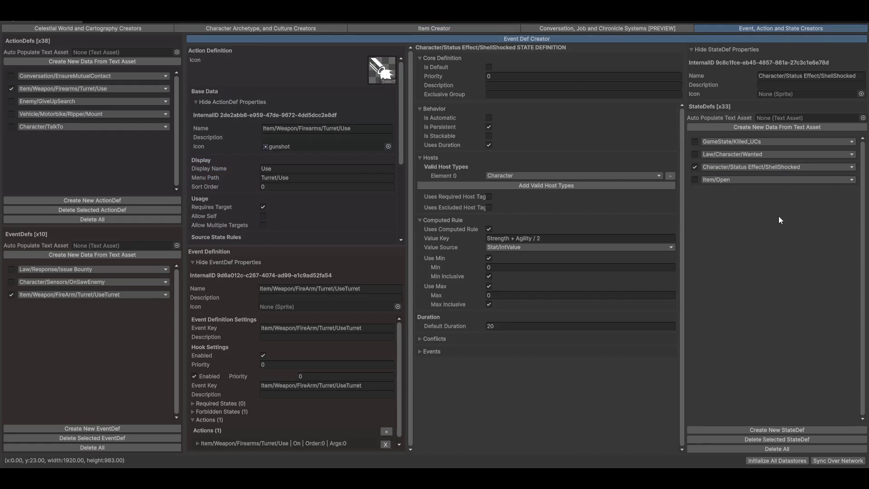
click(587, 28)
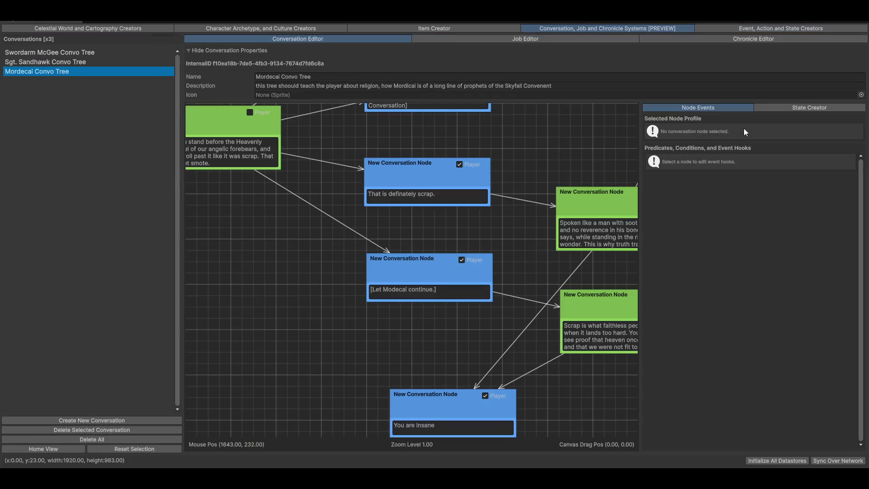
scroll(330, 309, down, 5)
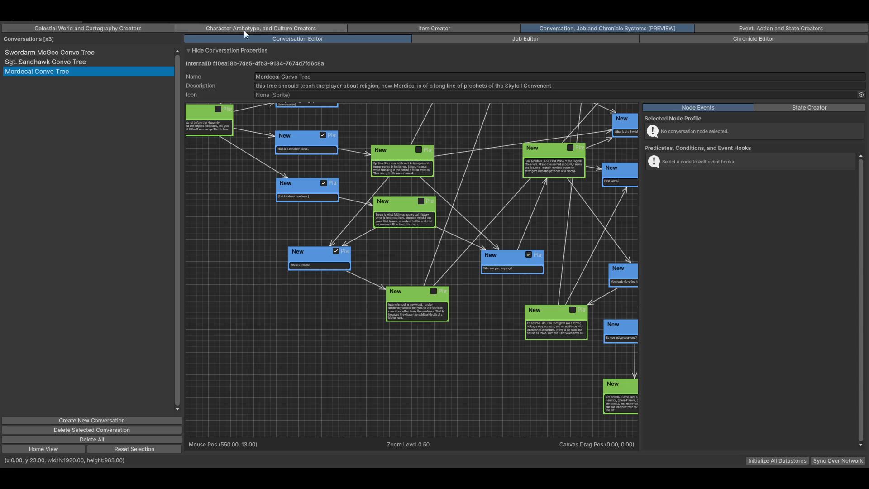
Step: Review the Humanoid/Human Archetype Event and State checklist, then return to the Item Creator
click(301, 28)
click(801, 39)
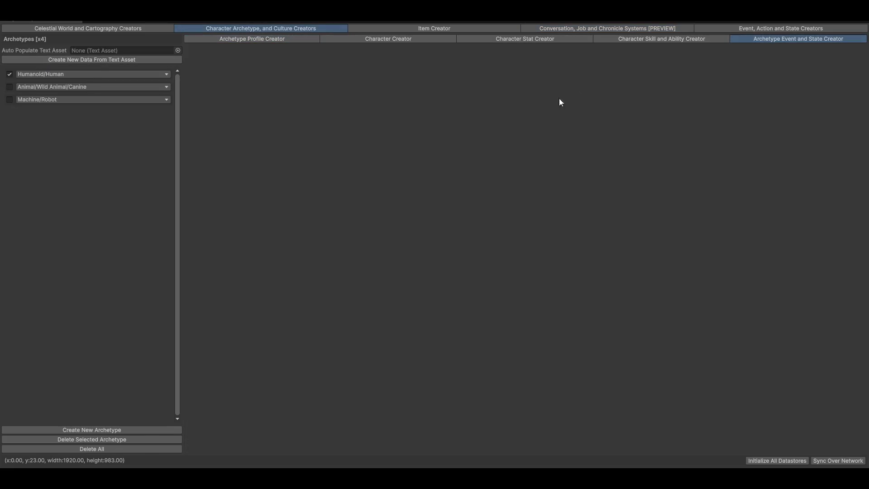
click(74, 76)
mouse_move(67, 85)
mouse_move(104, 95)
click(97, 180)
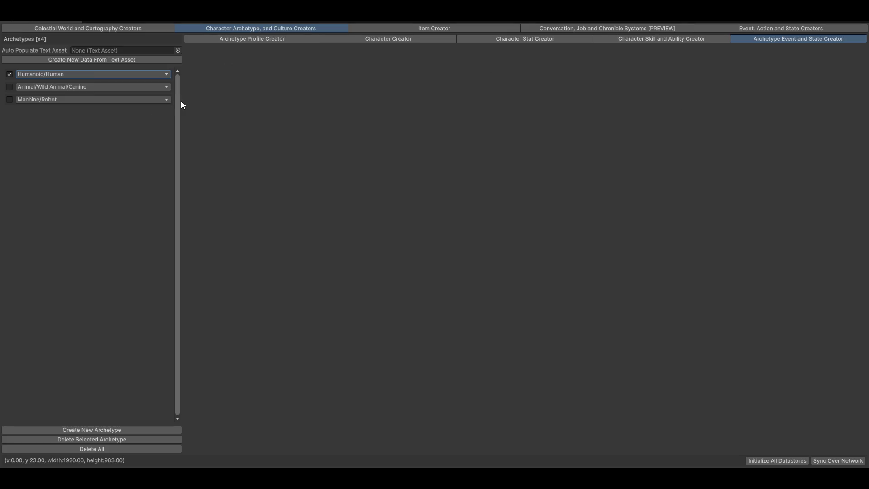
click(434, 27)
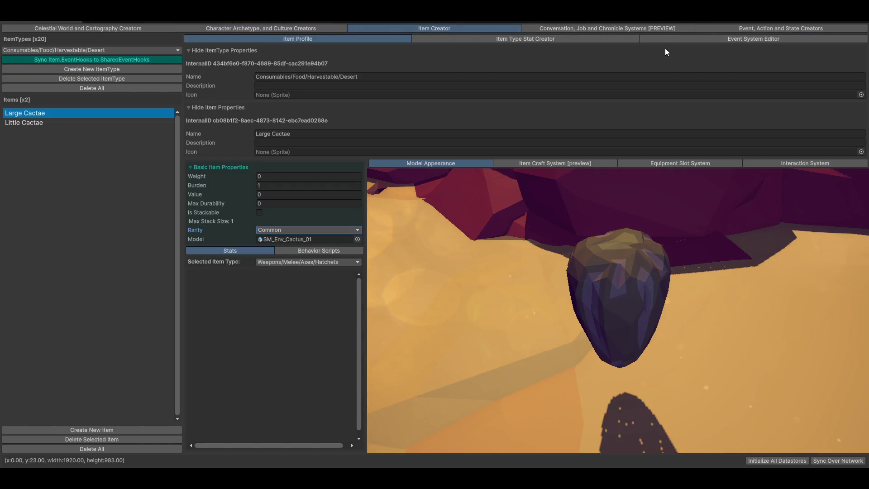
Step: Open the item Event System Editor and browse the Desert type's category path without changes
click(676, 37)
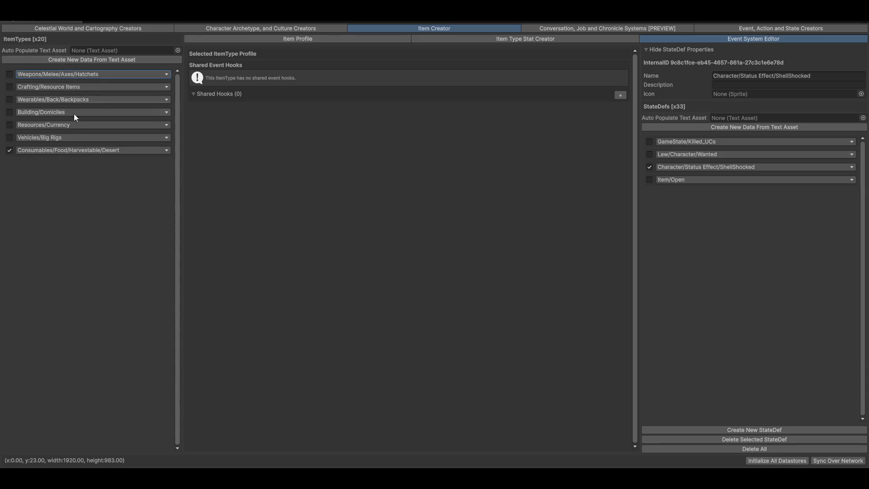
click(91, 153)
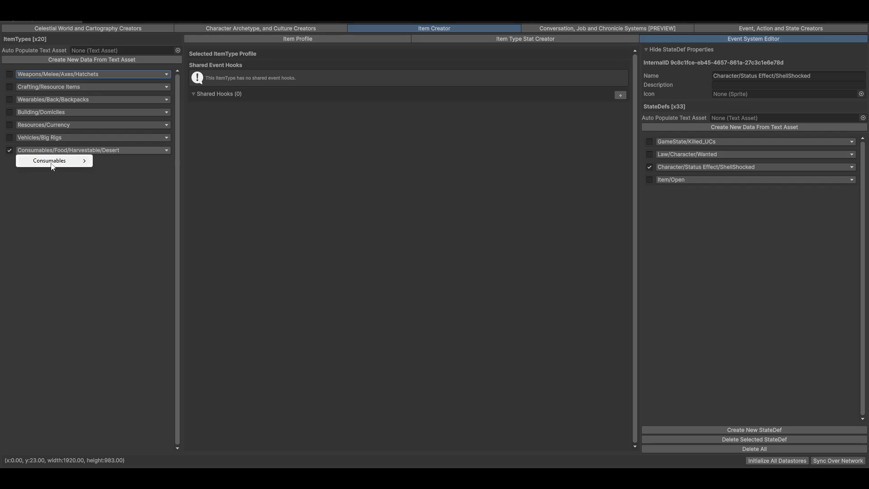
mouse_move(68, 161)
mouse_move(120, 161)
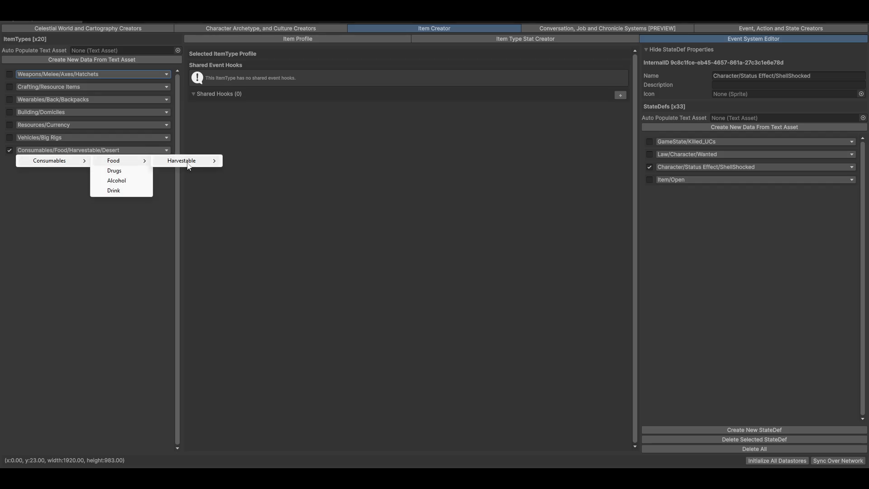
mouse_move(190, 161)
click(112, 284)
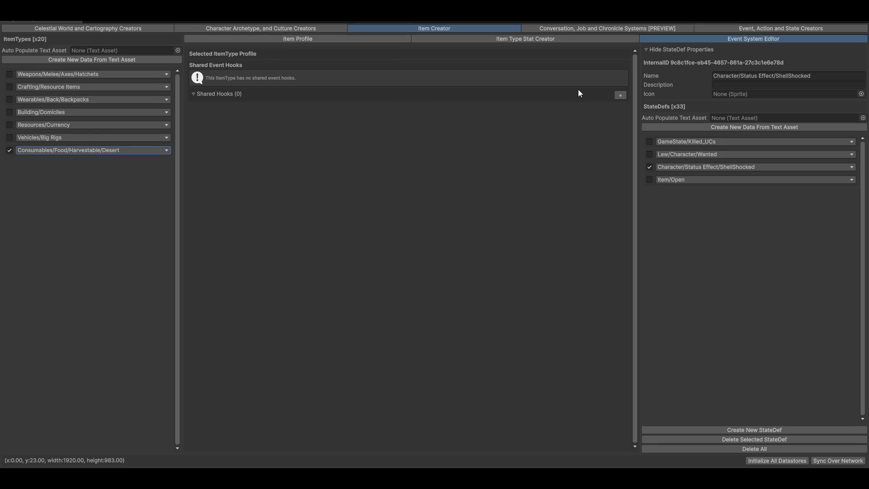
Step: Add a shared Item.OnUse hook and expand it to view its event keys
click(621, 95)
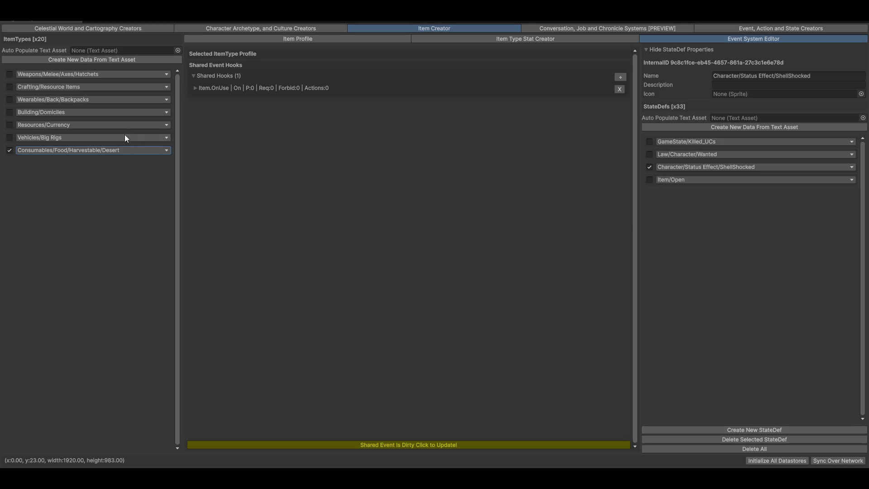
click(217, 87)
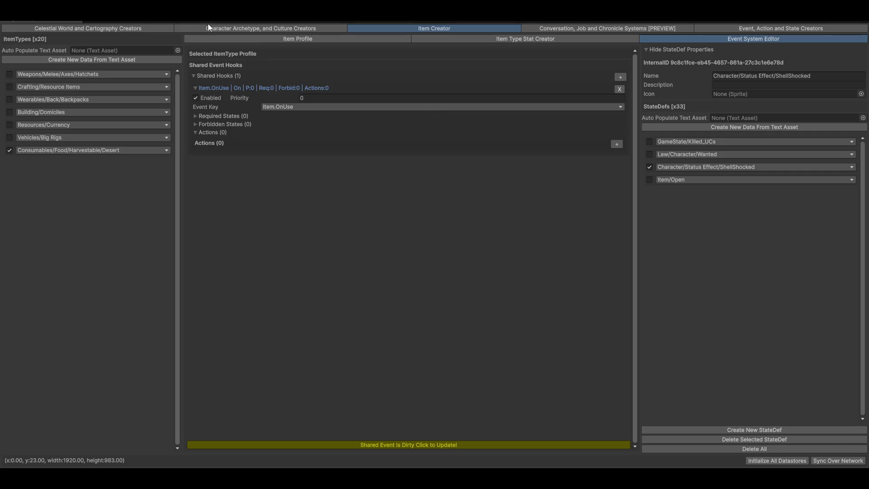
click(276, 107)
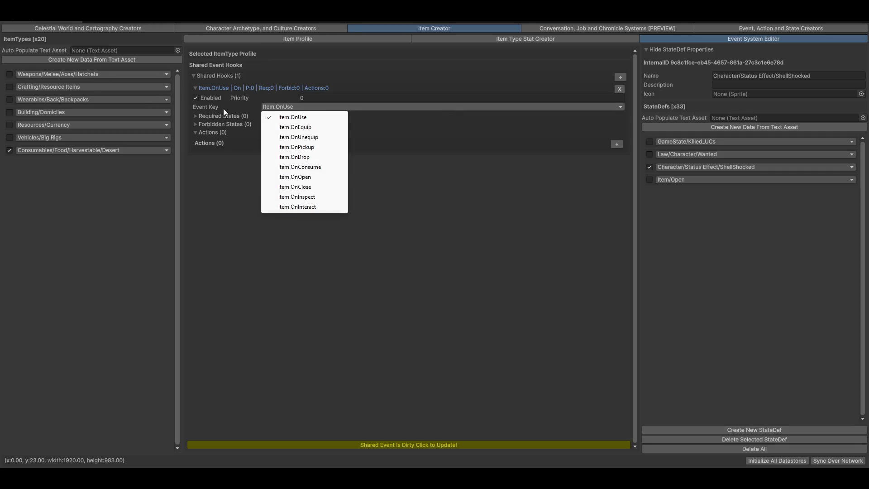
Step: Go to the Event, Action and State Creators and browse the Issue Bounty and OnSawEnemy categories
click(397, 276)
click(749, 30)
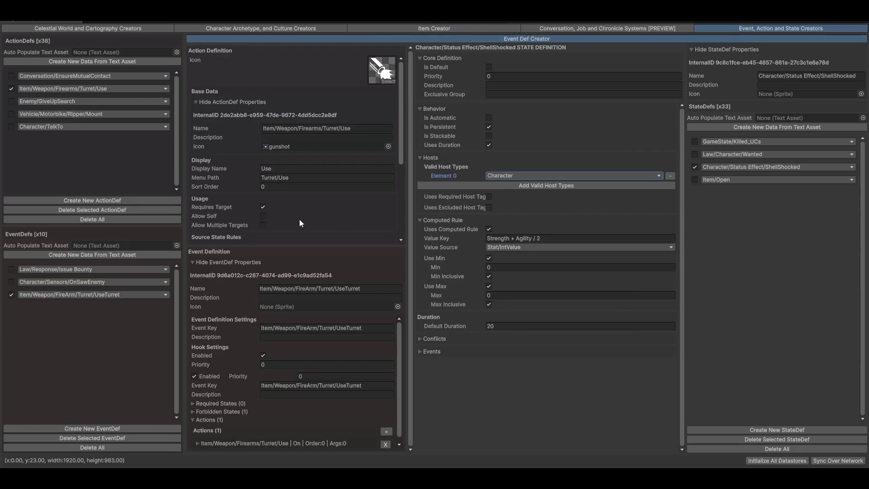
click(46, 269)
click(102, 337)
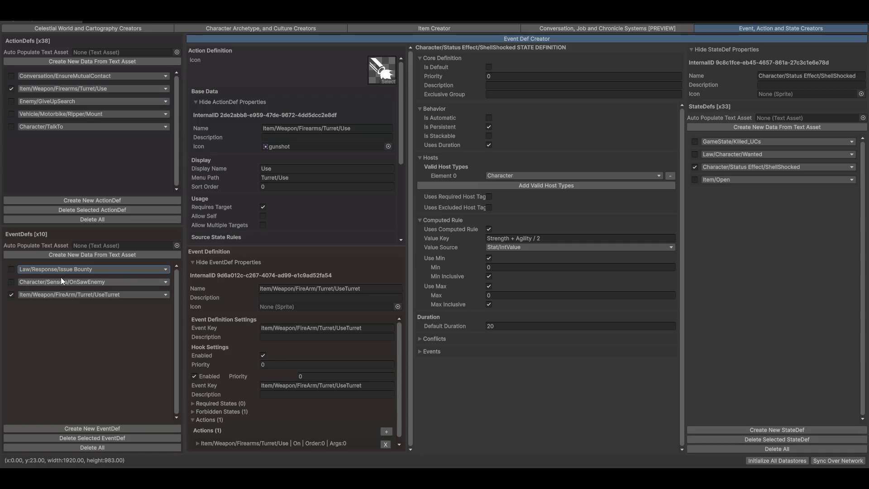
click(63, 282)
mouse_move(68, 292)
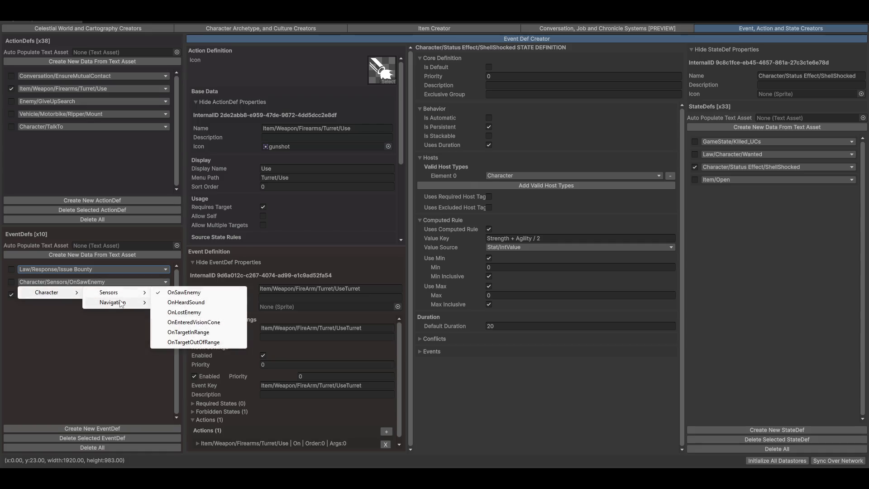
click(480, 253)
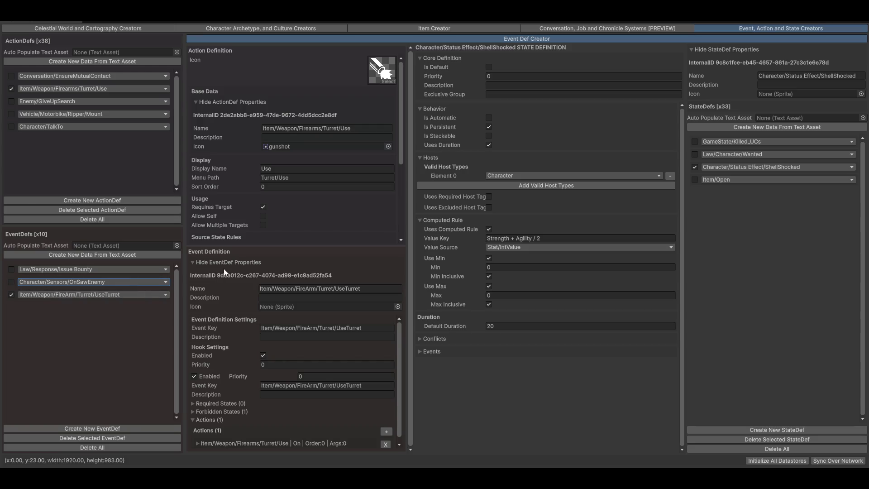
Step: Expand the Turret/Use action, save the event definitions, and browse the Character/TalkTo category
scroll(257, 353, down, 1)
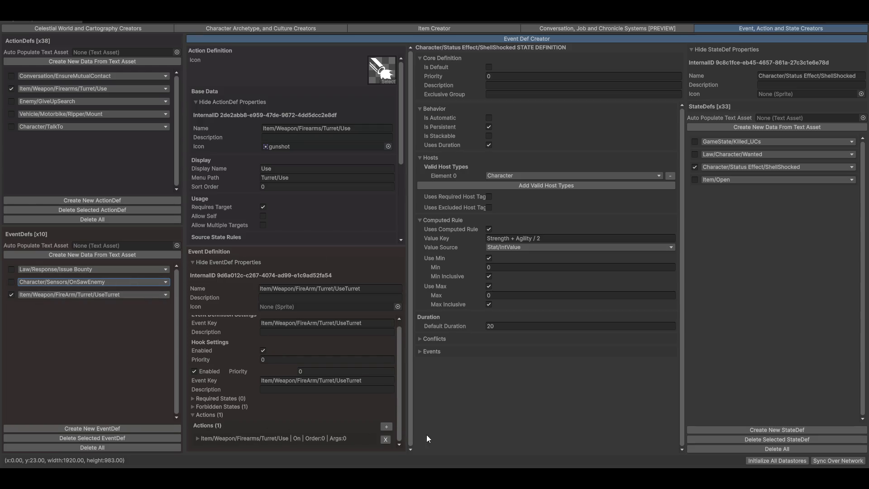
click(255, 437)
scroll(246, 434, down, 3)
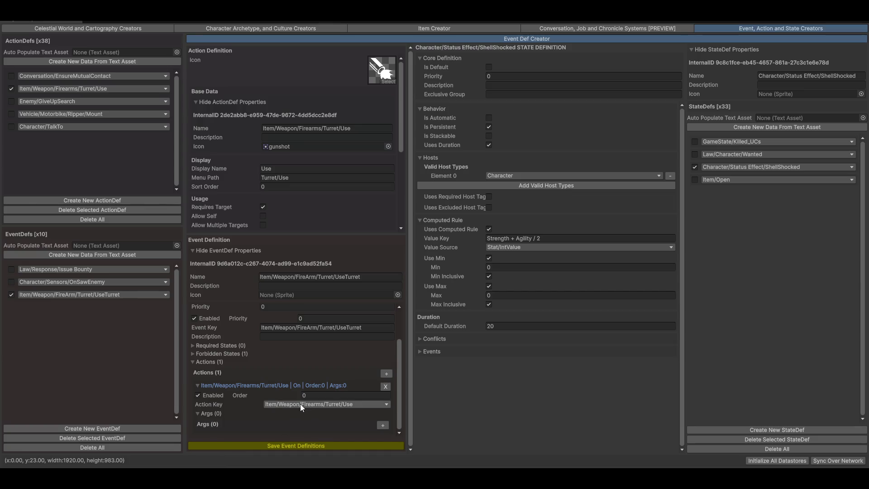
click(272, 449)
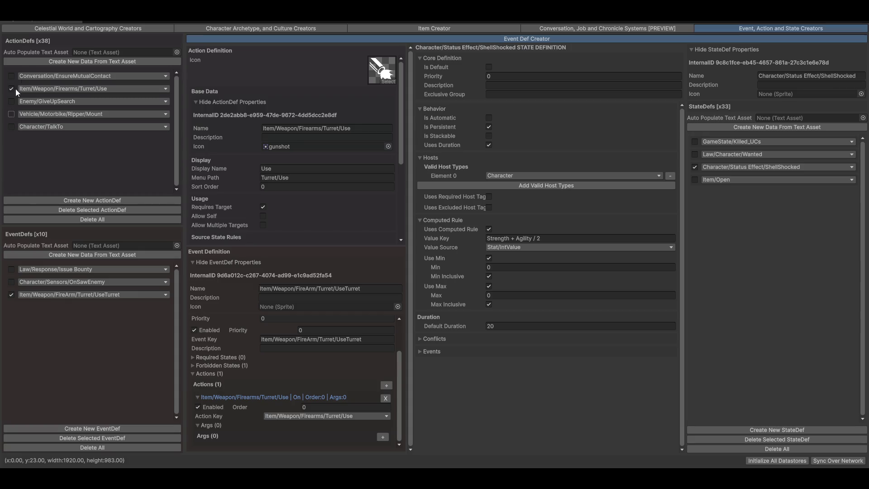
click(48, 131)
mouse_move(50, 138)
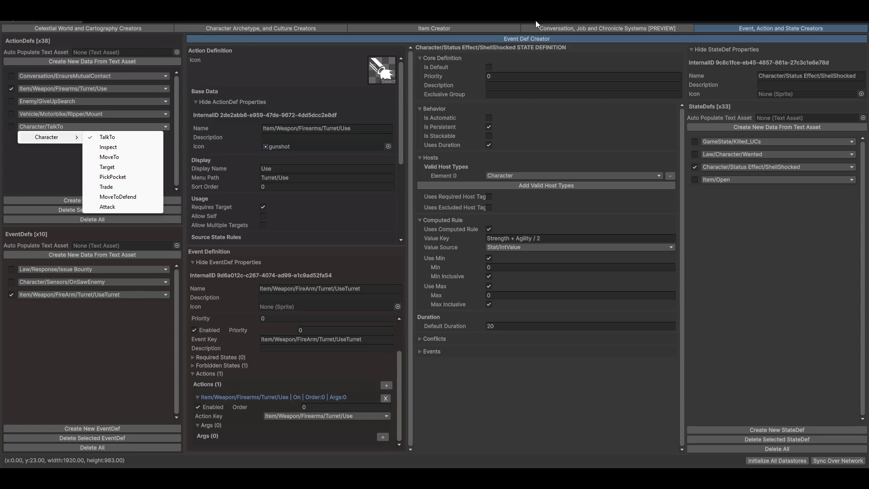
Step: Pan and zoom around the Mordecai conversation graph in Conversation, Job and Chronicle Systems
click(564, 27)
click(564, 28)
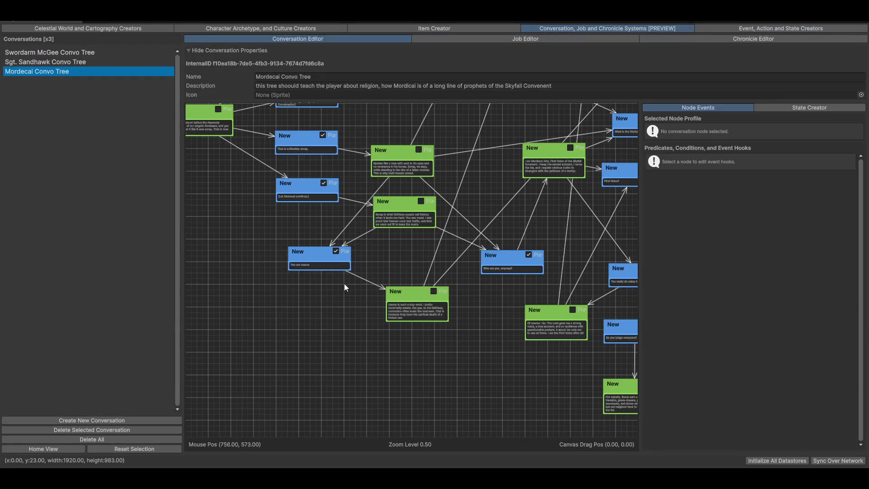
mouse_move(533, 298)
mouse_down()
mouse_move(366, 358)
mouse_move(291, 371)
mouse_up()
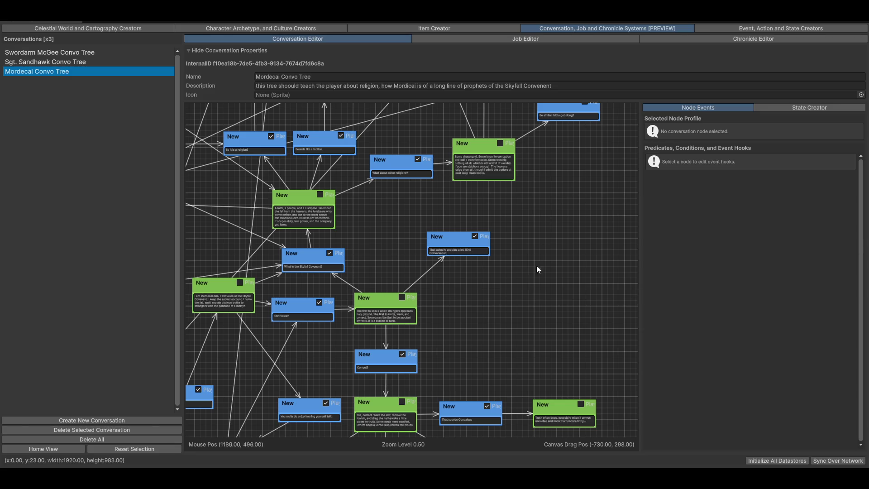
scroll(561, 328, up, 4)
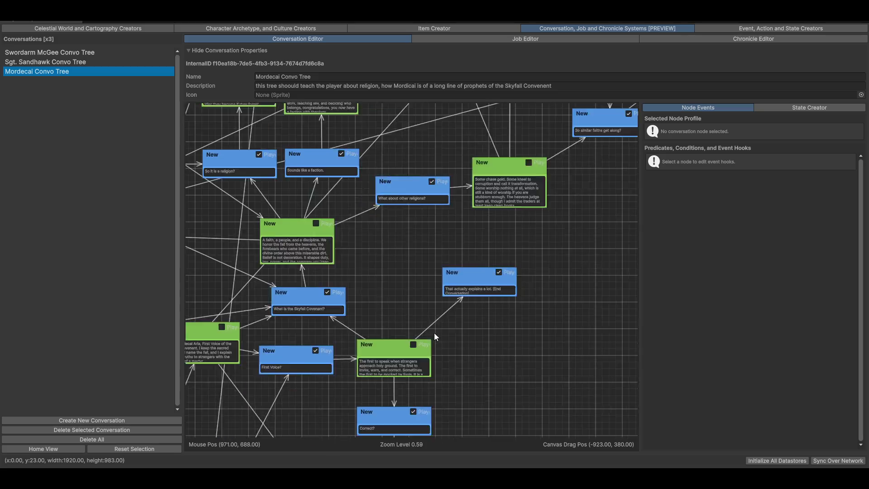
scroll(597, 354, up, 6)
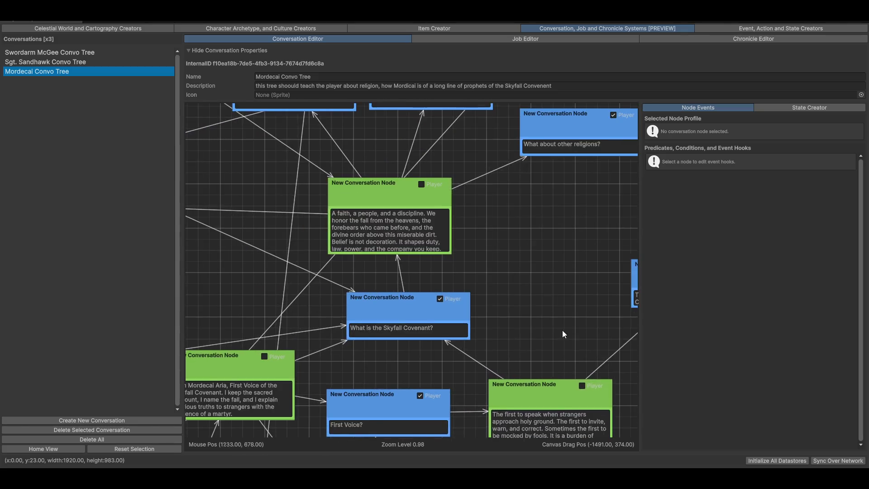
mouse_move(315, 326)
mouse_down()
mouse_move(499, 343)
mouse_move(594, 299)
mouse_up()
scroll(526, 326, down, 3)
mouse_move(526, 322)
mouse_down()
mouse_move(415, 314)
mouse_move(511, 309)
mouse_up()
scroll(526, 295, down, 4)
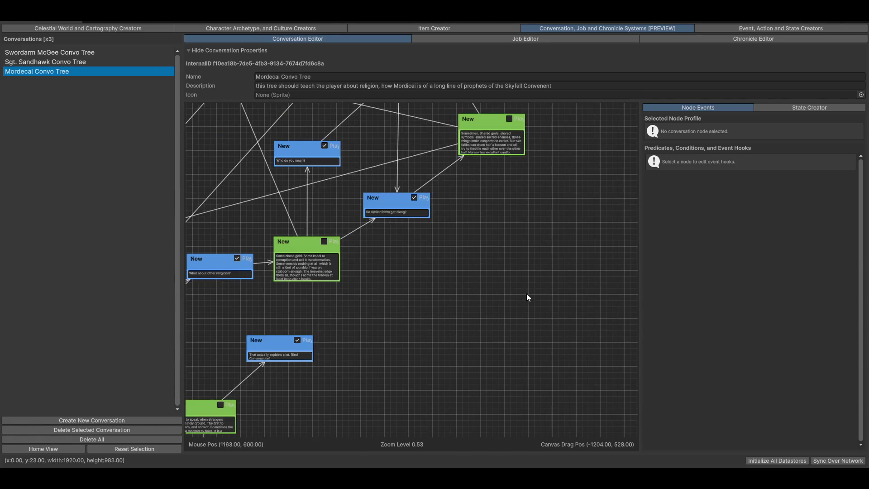
drag(615, 381, 584, 435)
drag(598, 113, 575, 138)
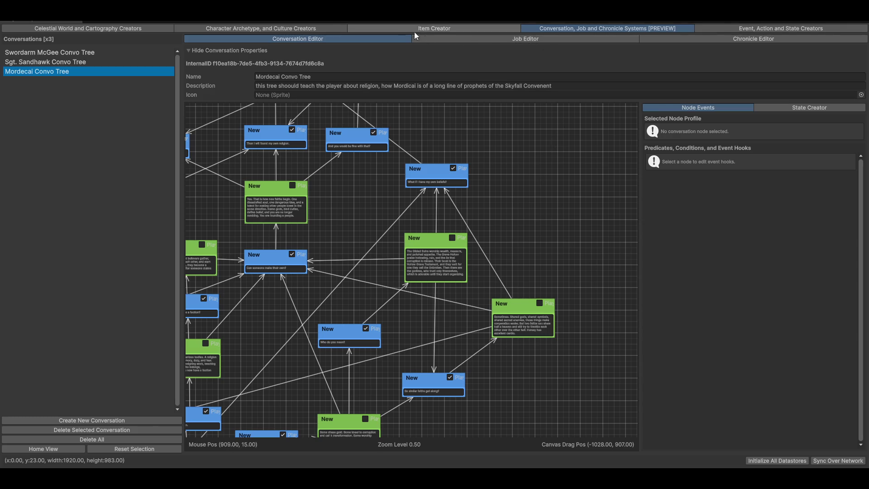
Step: Review the Escort Caravan job nodes in the Job Editor, then go to Character Archetype creators
click(525, 39)
drag(288, 338, 486, 312)
scroll(484, 314, down, 4)
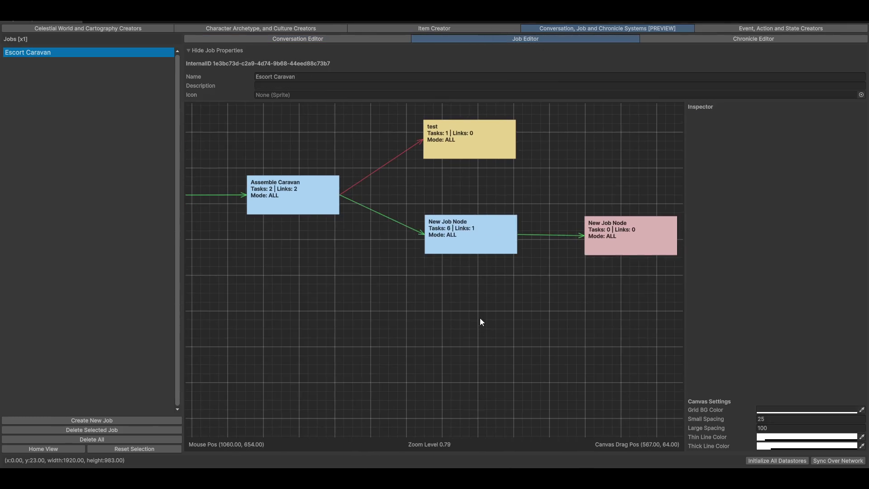
scroll(475, 322, down, 1)
click(474, 197)
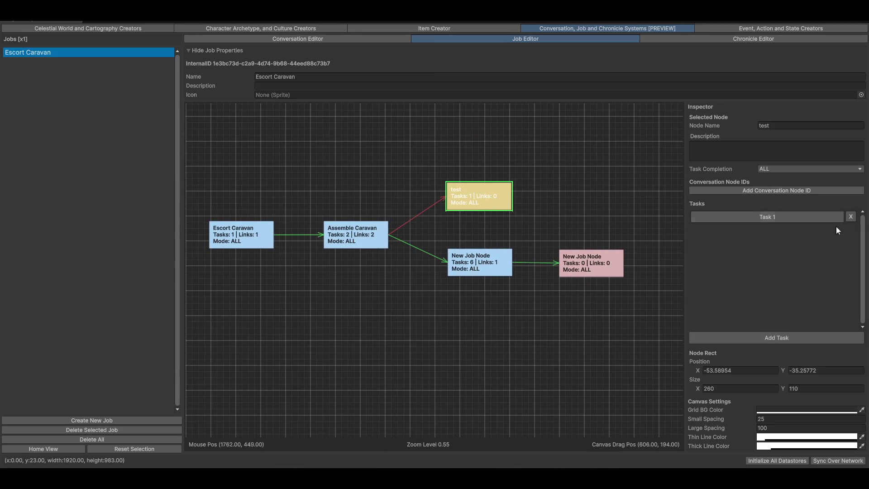
click(340, 141)
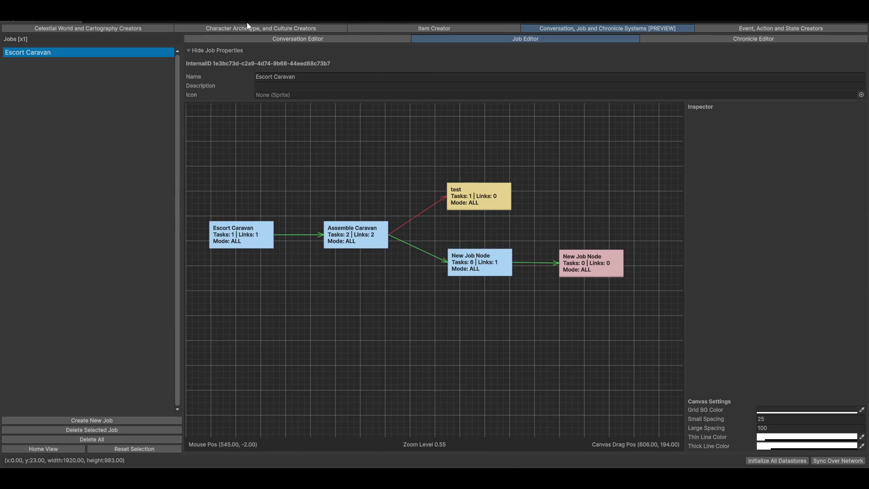
click(268, 28)
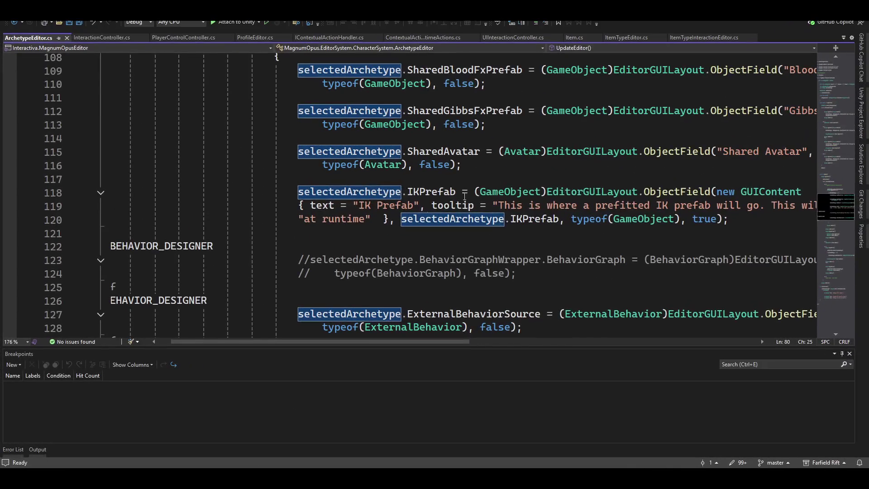
scroll(443, 236, down, 2)
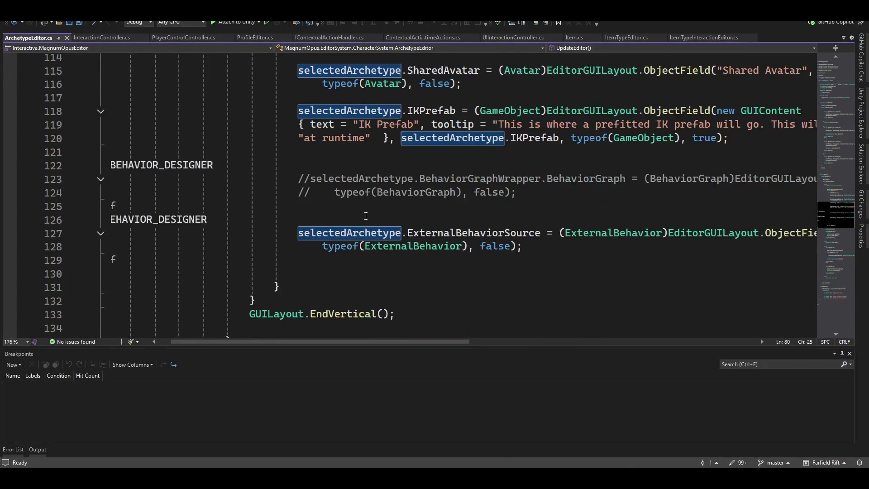
Step: Collapse the WorkArea method and scroll to case 4 in ArchetypeEditor.cs
scroll(443, 236, up, 7)
scroll(443, 236, up, 3)
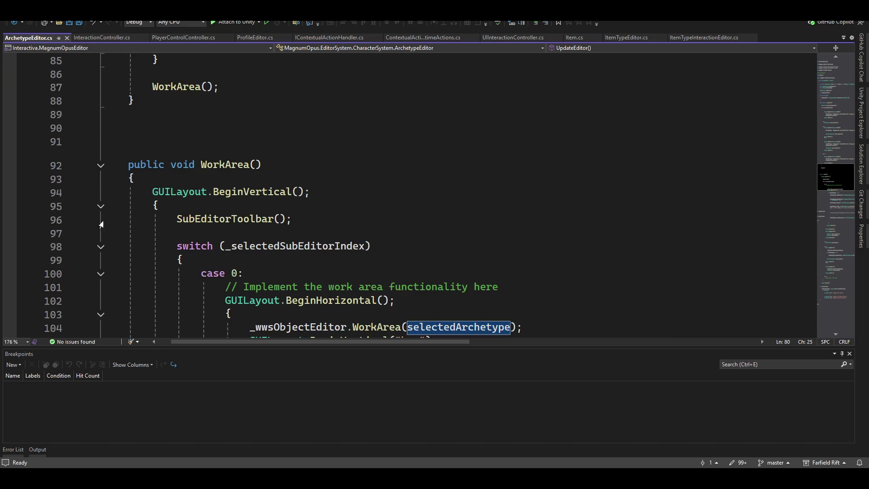
click(100, 166)
scroll(444, 215, up, 2)
scroll(453, 227, down, 4)
scroll(408, 231, up, 7)
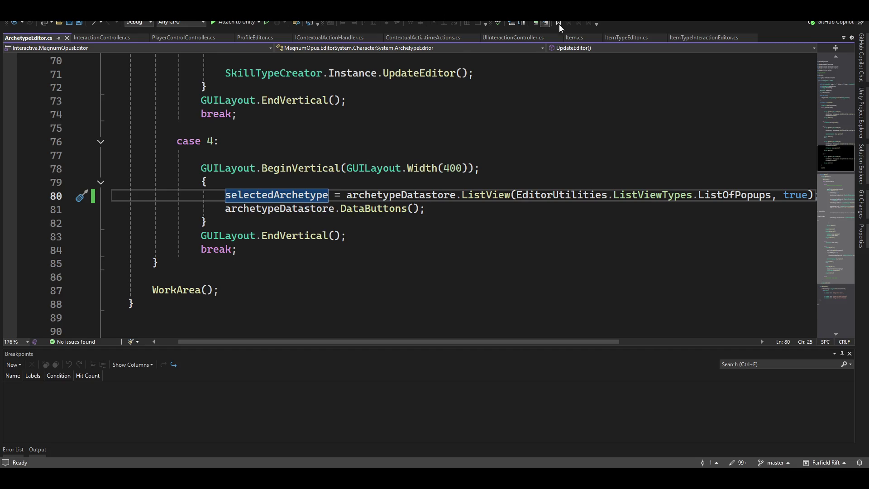
scroll(463, 235, up, 2)
scroll(463, 235, down, 2)
Step: Comment out archetypeDatastore.DataButtons() on line 81 and add blank lines before break
key(Down)
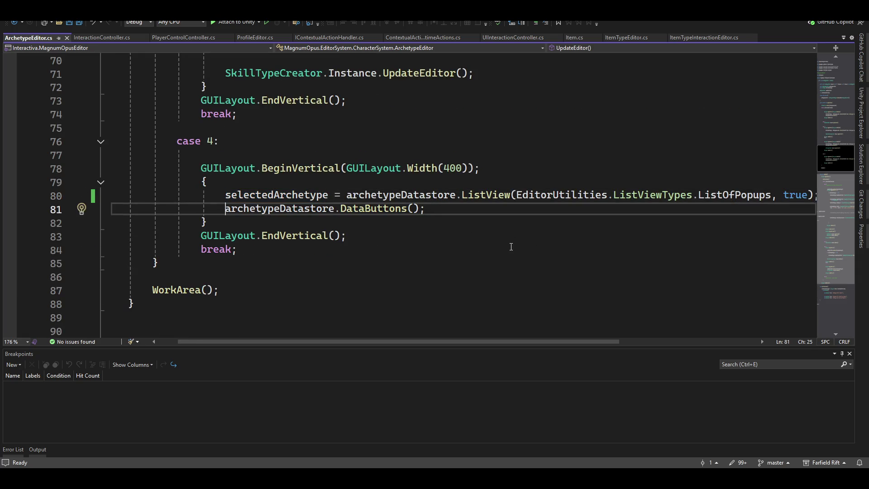
key(shift+End)
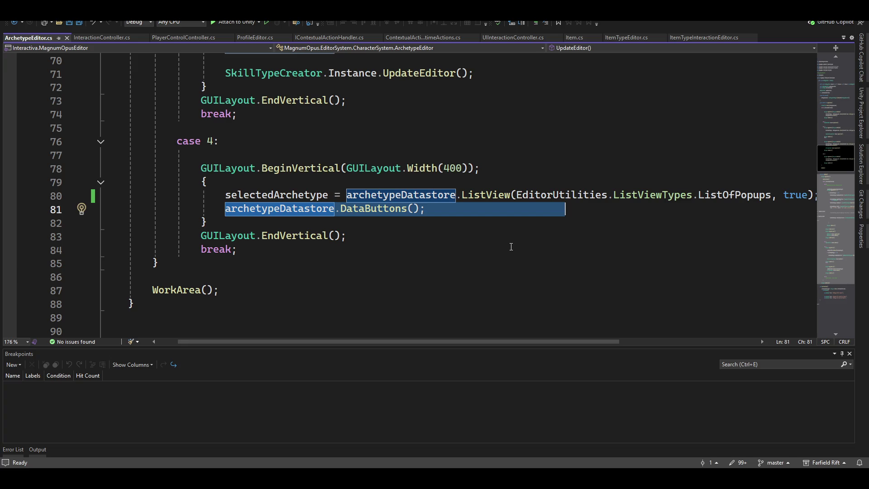
key(Home)
text(//)
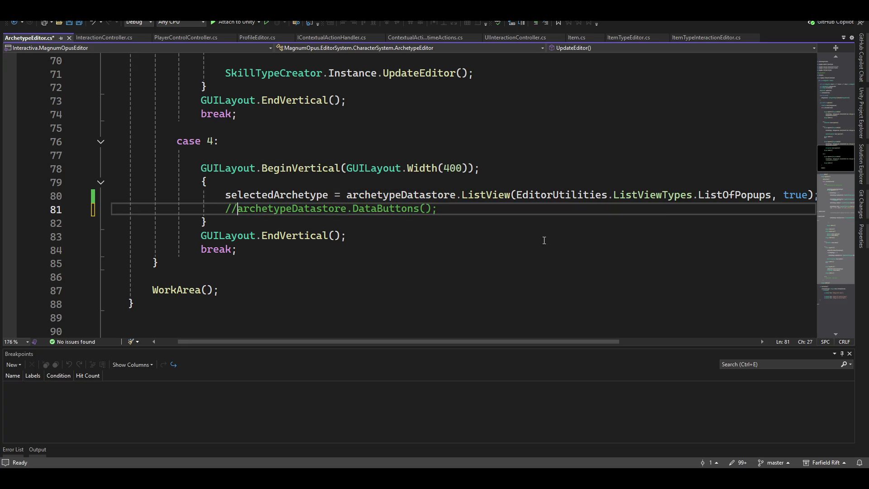
click(462, 210)
key(Down)
key(Down)
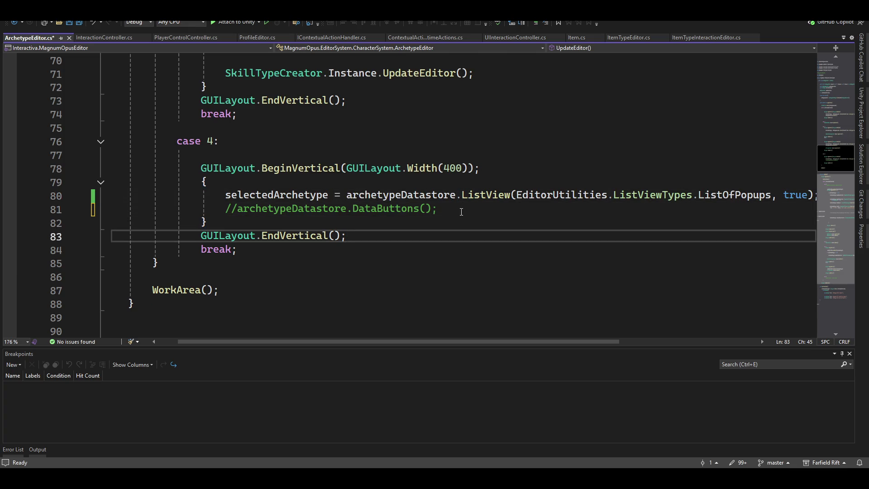
key(Return)
key(Return)
key(Up)
key(Down)
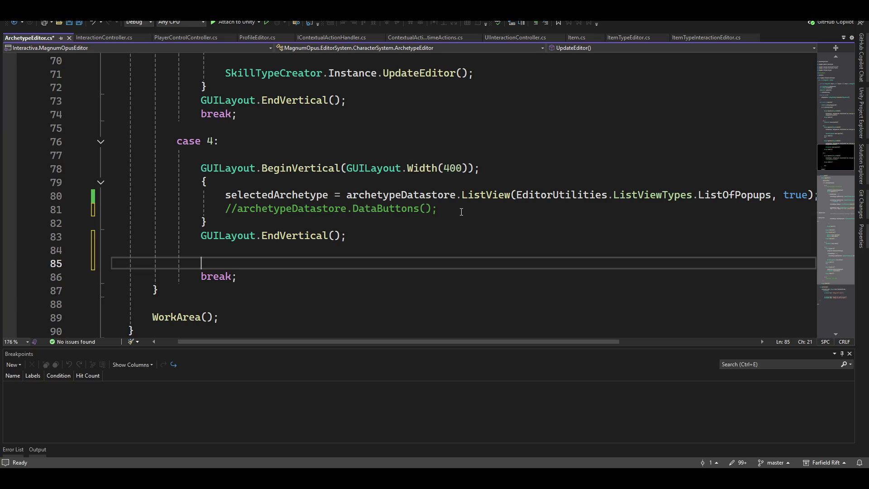
Step: Open Solution Explorer and filter the files by 'archetype'
click(863, 162)
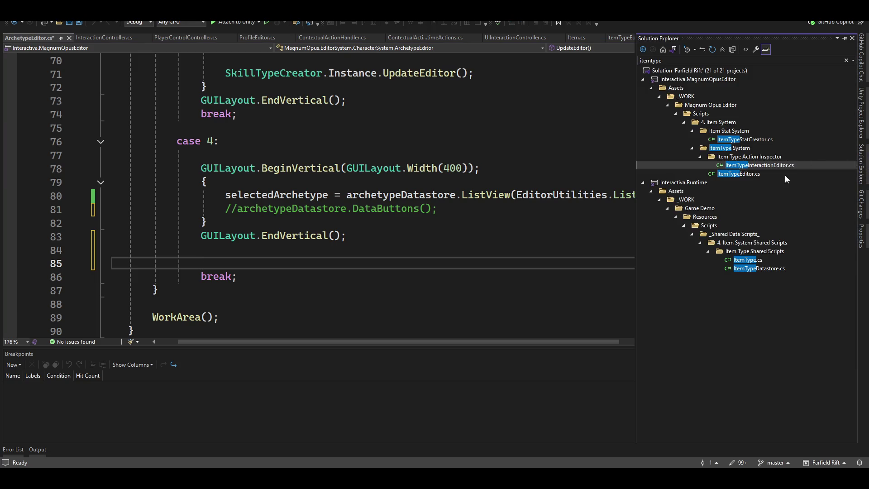
click(747, 61)
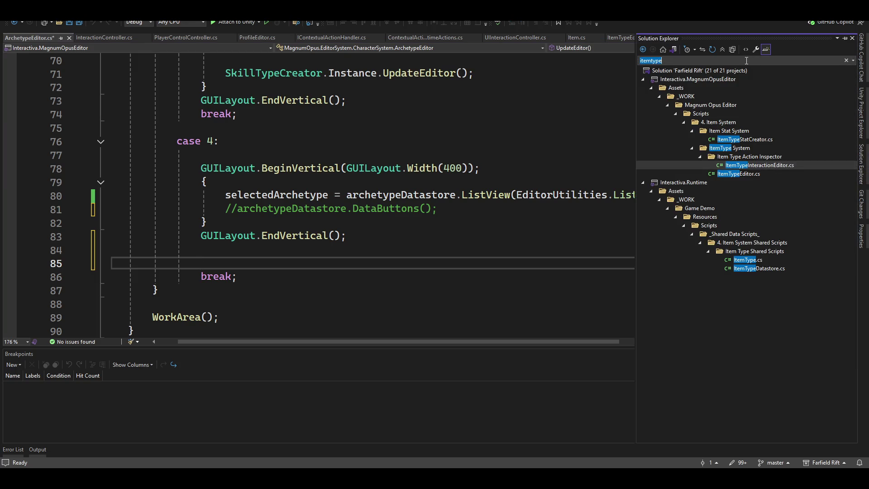
text(a)
key(BackSpace)
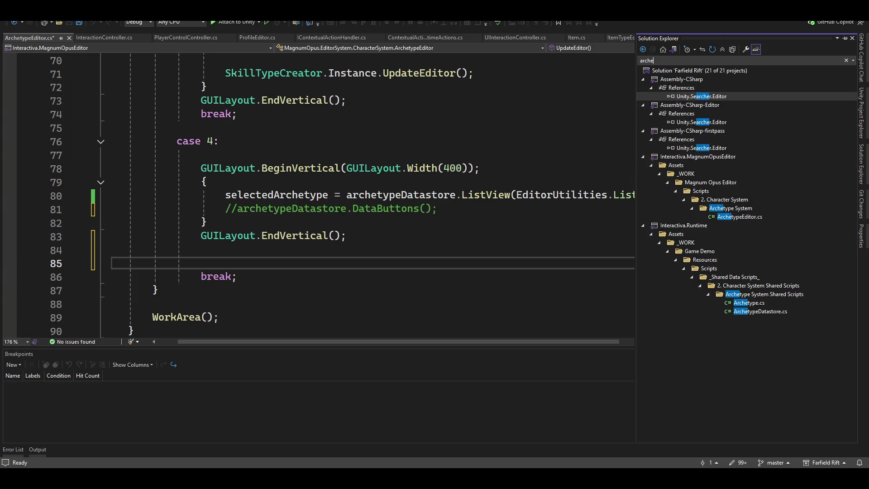
text(type)
text(intern)
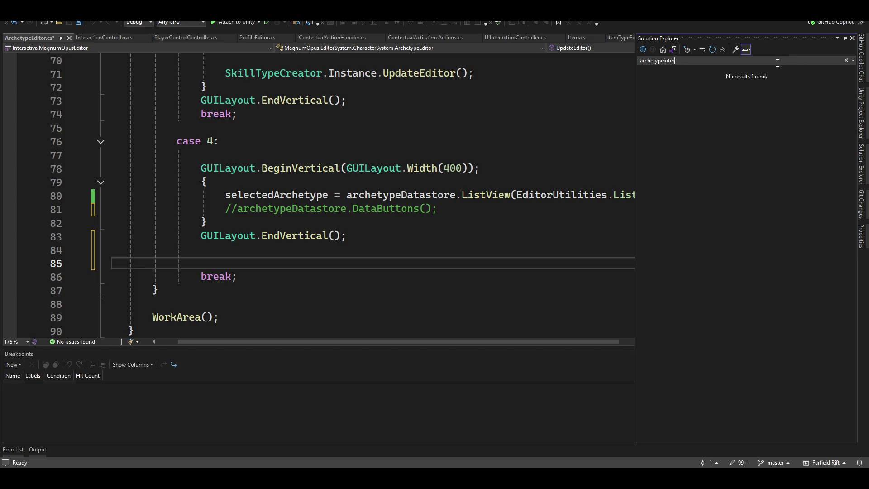
key(BackSpace)
key(BackSpace)
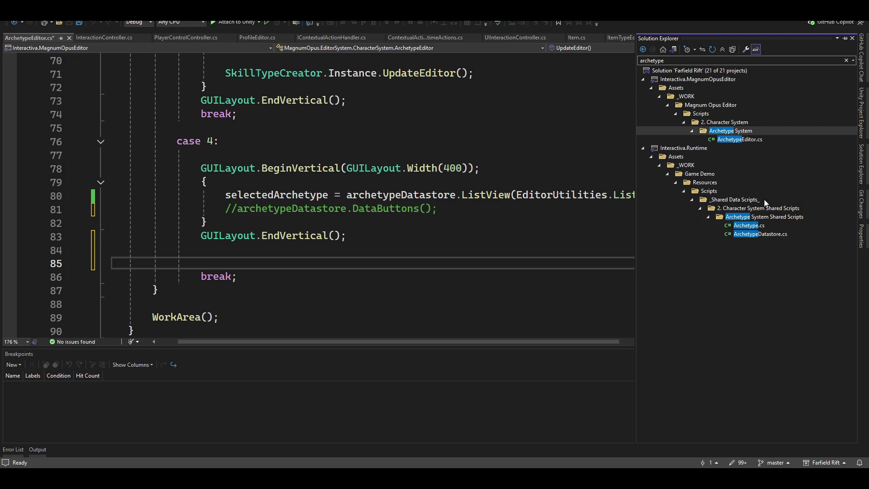
Step: Choose Add > New Item on the Archetype System folder
click(723, 133)
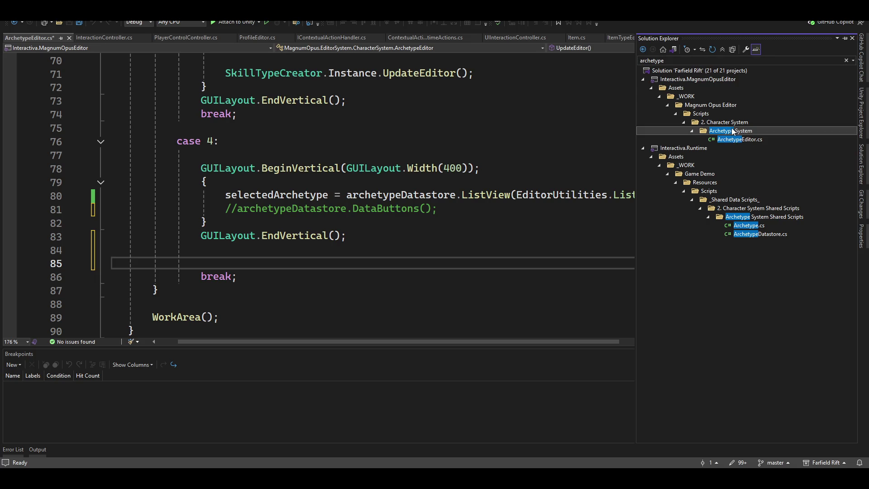
right_click(733, 132)
mouse_move(732, 135)
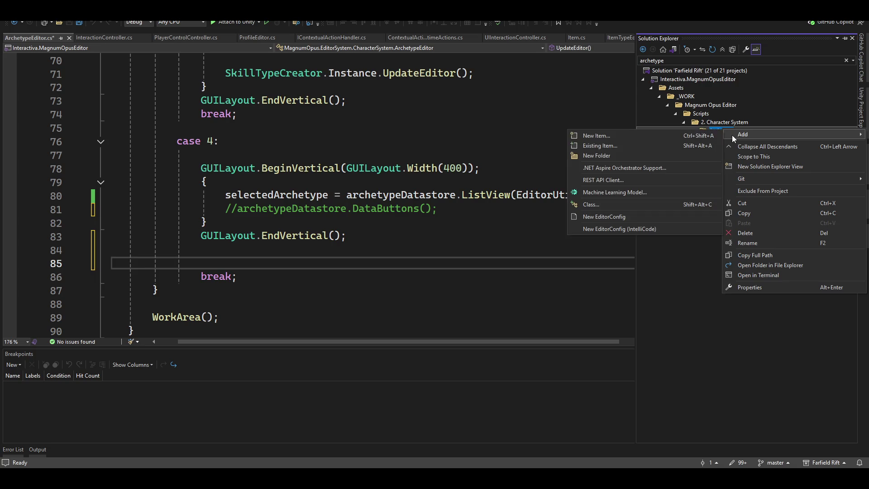
click(591, 135)
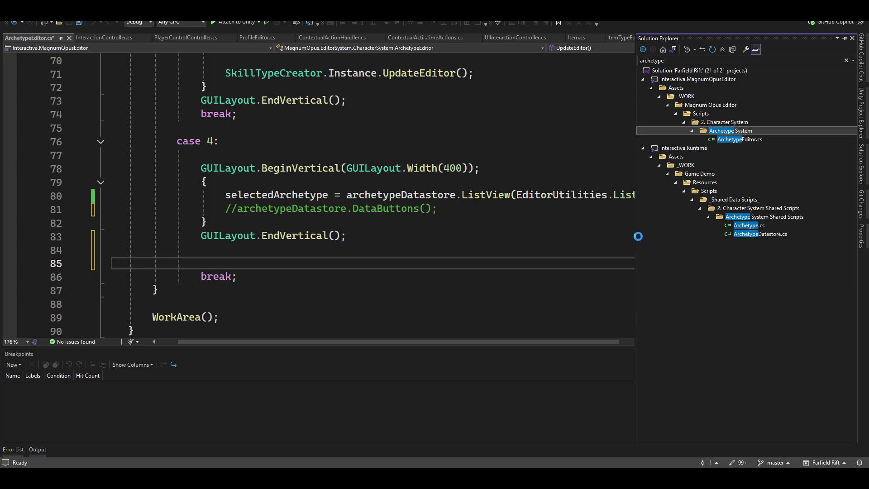
scroll(424, 274, down, 2)
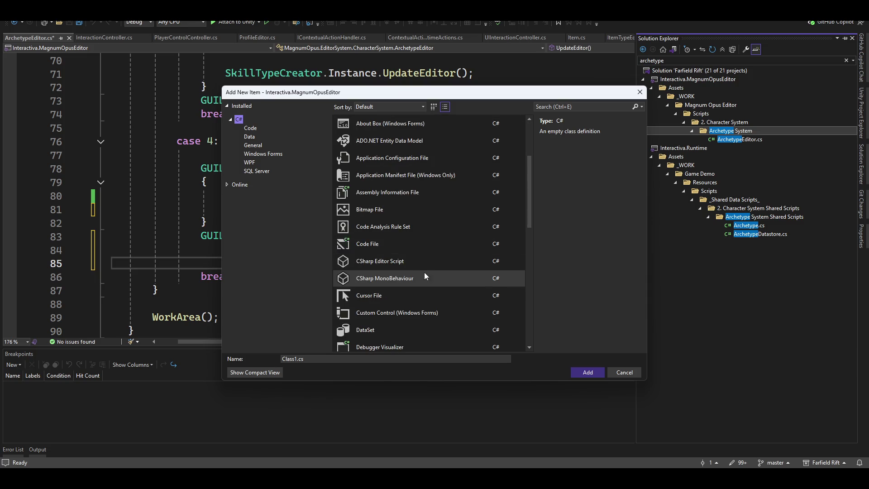
Step: Add a CSharp MonoBehaviour script named ArchetypeInteractionEditor
click(392, 278)
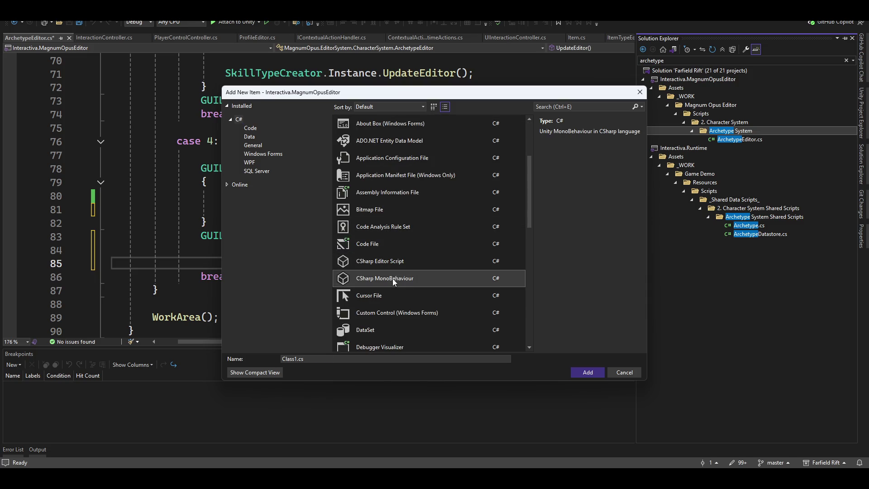
double_click(343, 361)
text(Archertyp)
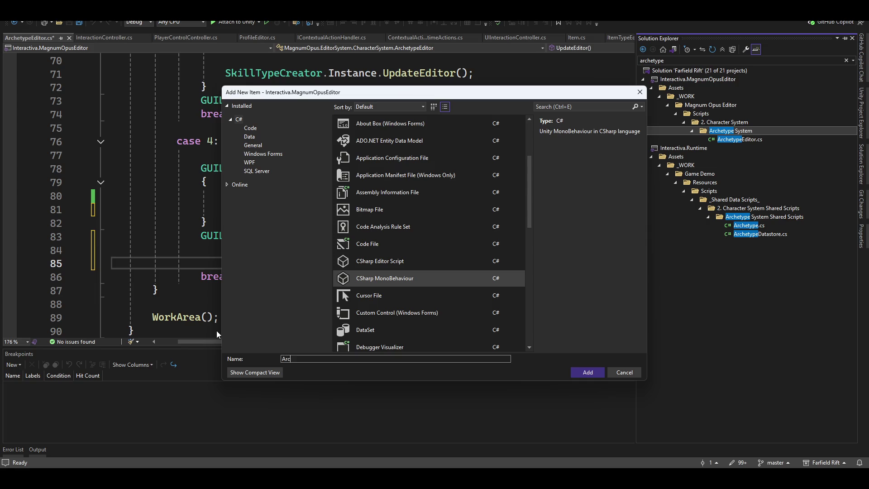
key(BackSpace)
key(BackSpace)
key(BackSpace)
key(BackSpace)
text(type)
text(Interactio)
text(n)
text(Editor)
key(Return)
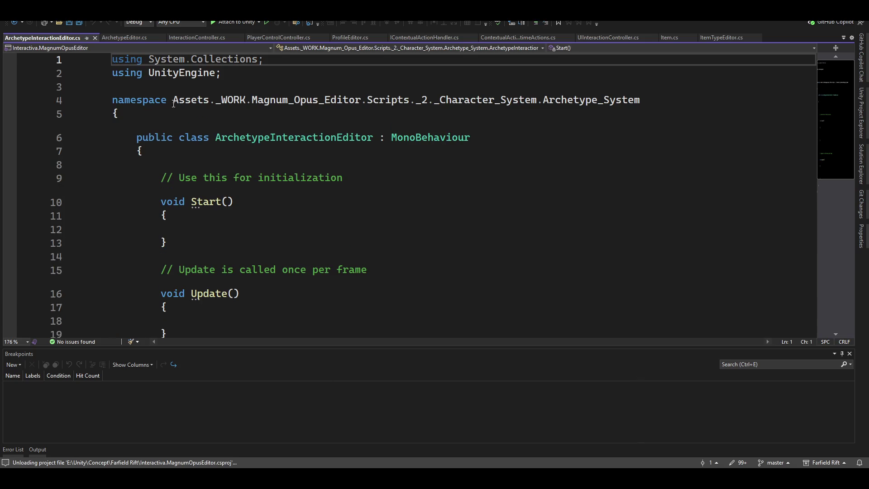
Step: Replace the generated Archetype_System namespace with MagnumOpus.EditorSystem.CharacterSystem using IntelliSense completions
click(173, 99)
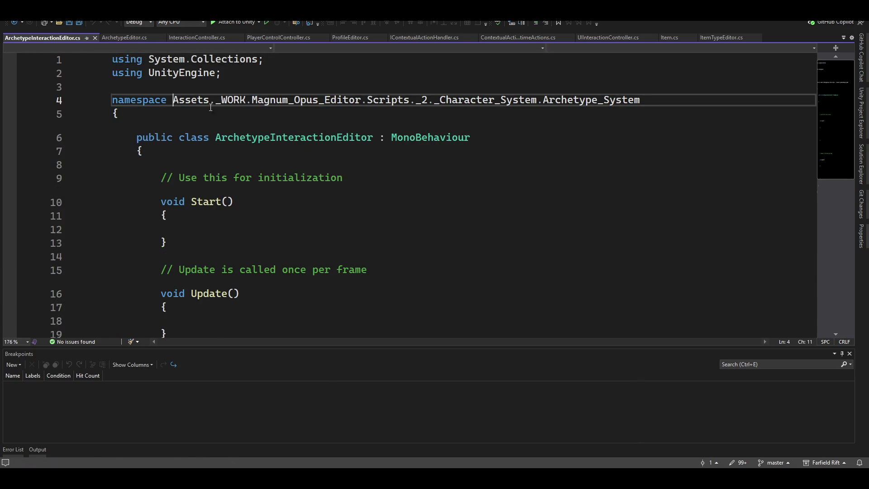
key(shift+End)
key(Delete)
text(Ma)
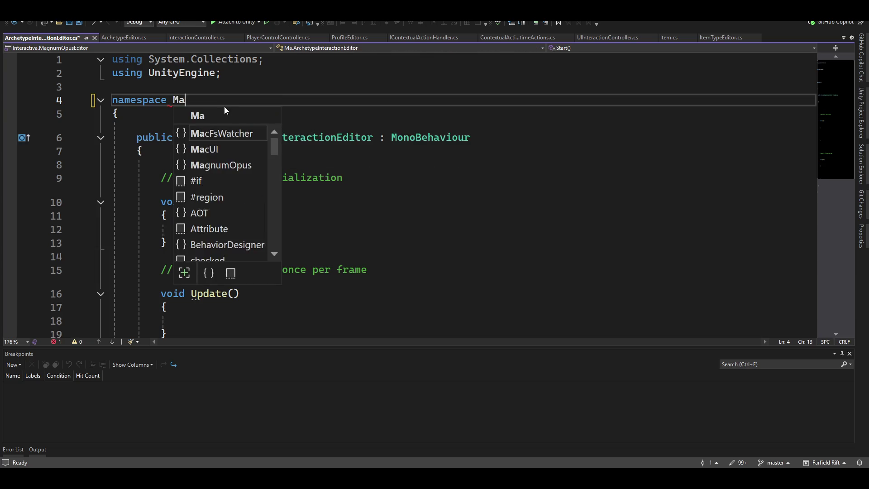
text(gnumo.)
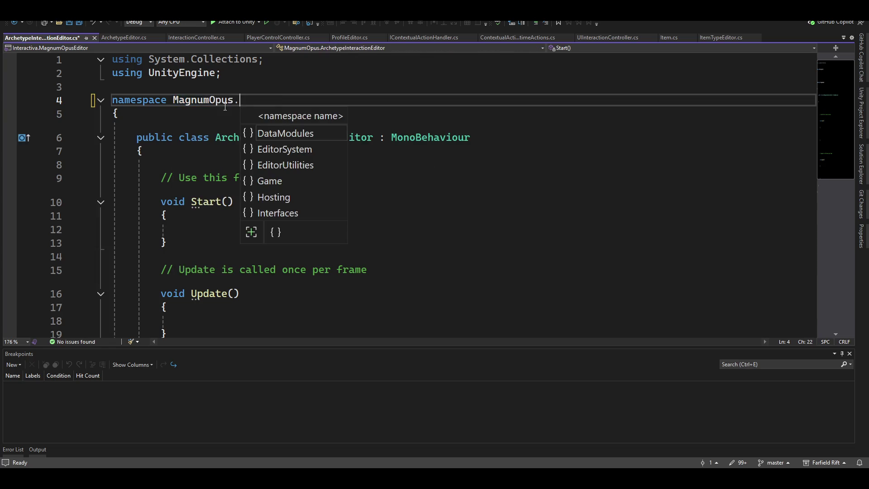
key(Down)
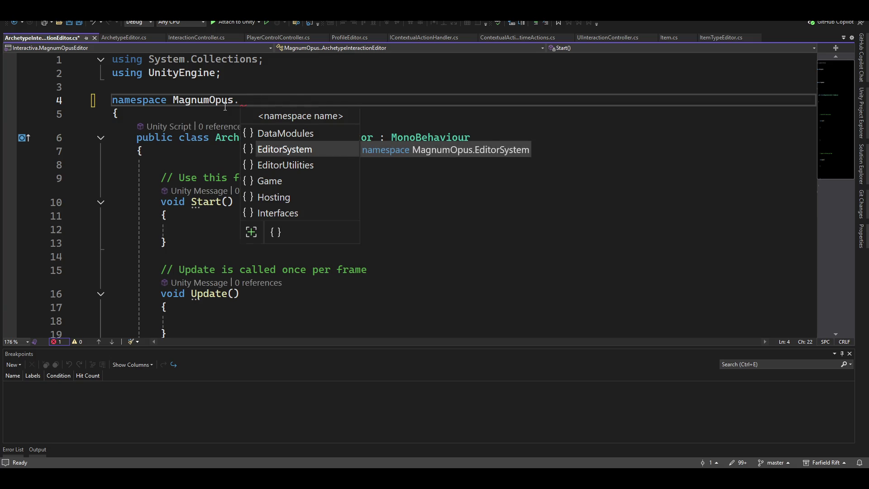
key(Tab)
text(.a)
key(Down)
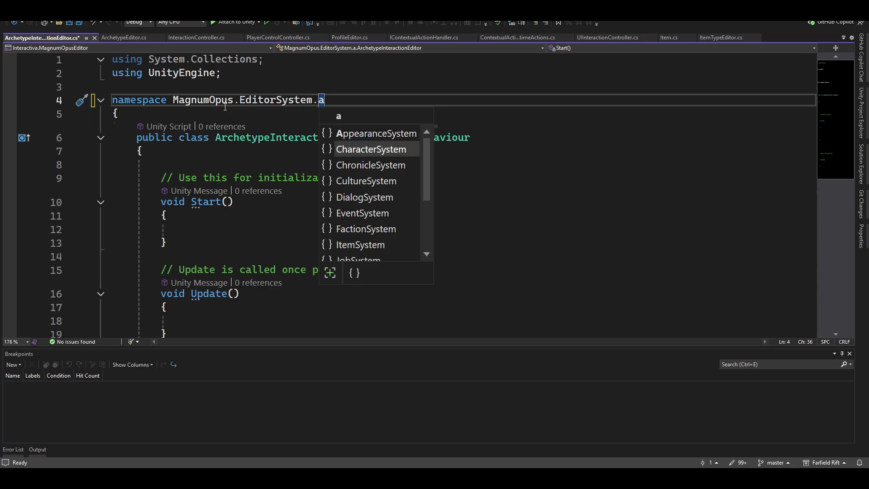
key(Tab)
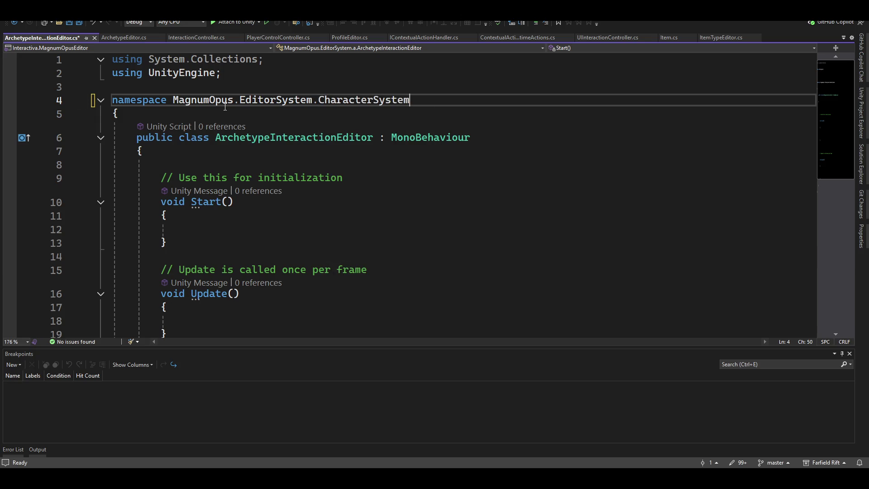
text(.)
key(BackSpace)
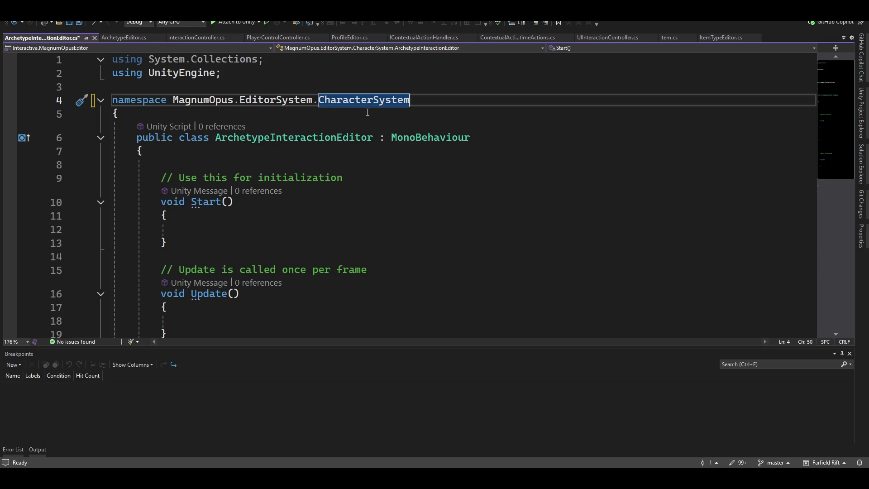
click(860, 166)
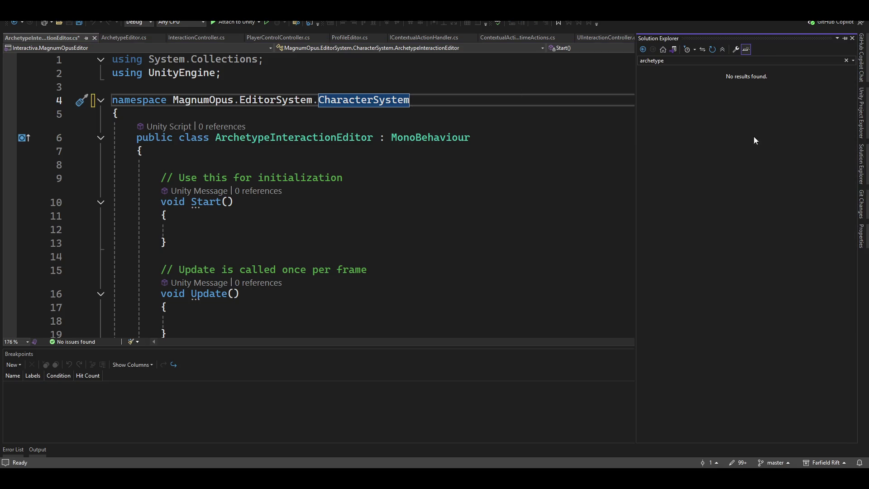
click(713, 61)
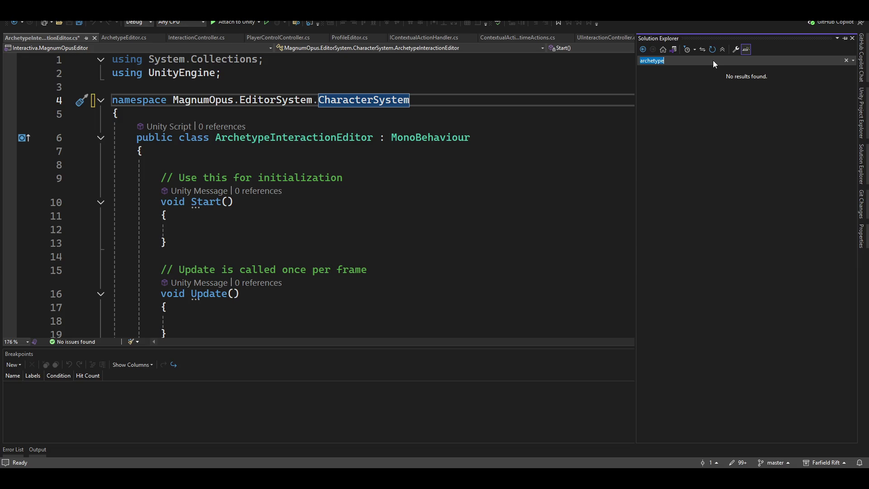
key(End)
key(BackSpace)
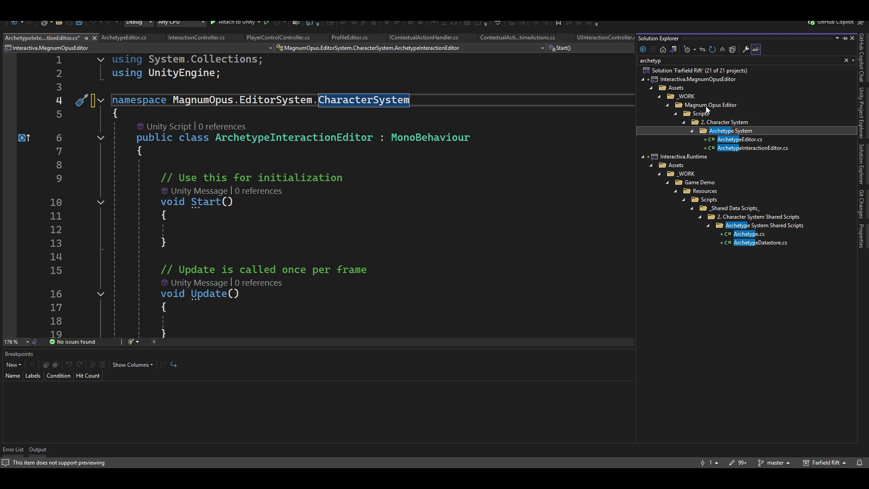
click(742, 141)
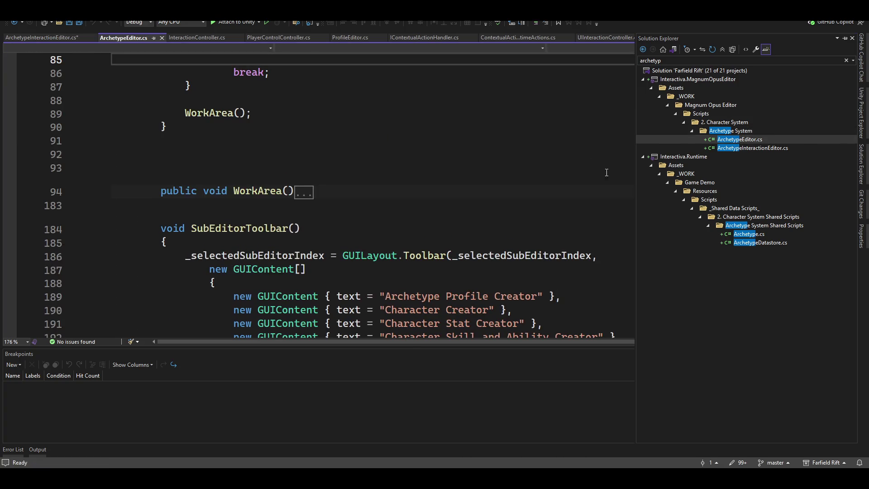
scroll(805, 160, up, 6)
scroll(805, 159, up, 20)
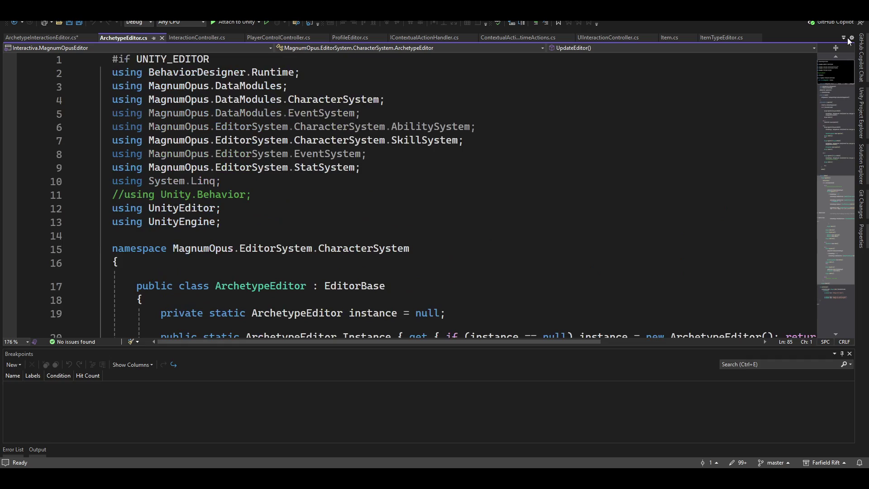
scroll(257, 206, down, 2)
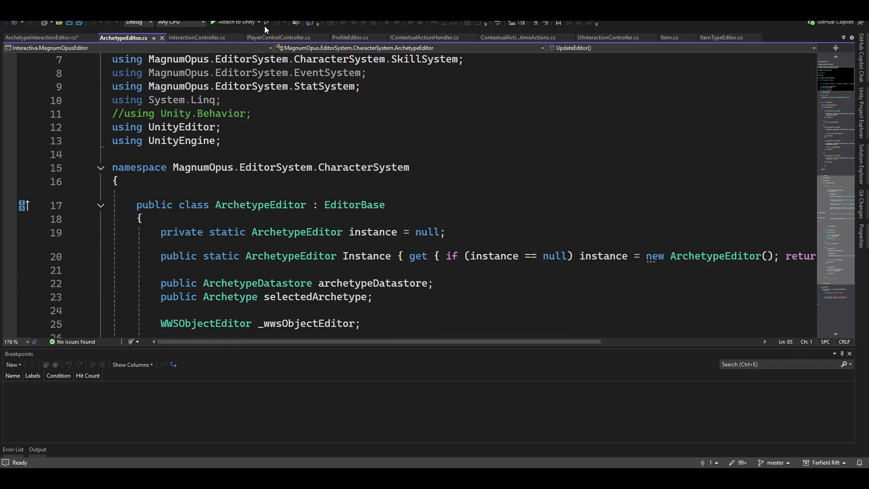
click(29, 39)
click(499, 146)
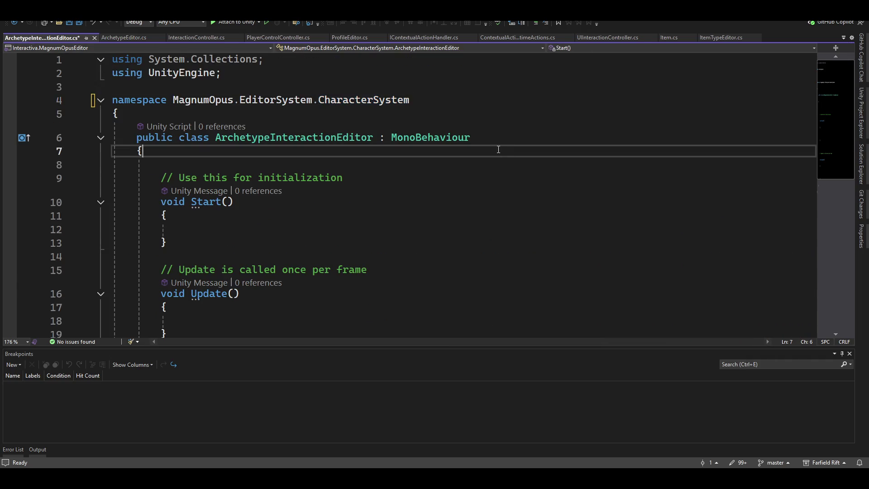
Step: Change the class's base class from MonoBehaviour to EditorBase
key(Up)
key(BackSpace)
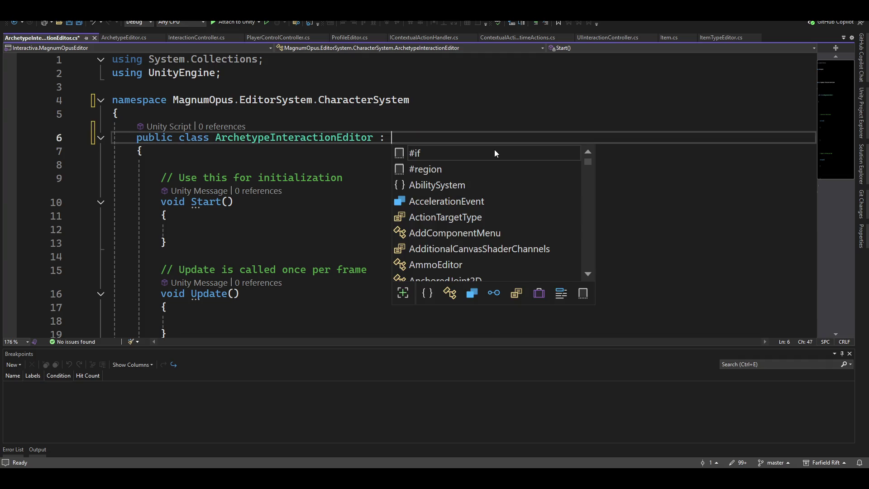
text(edit)
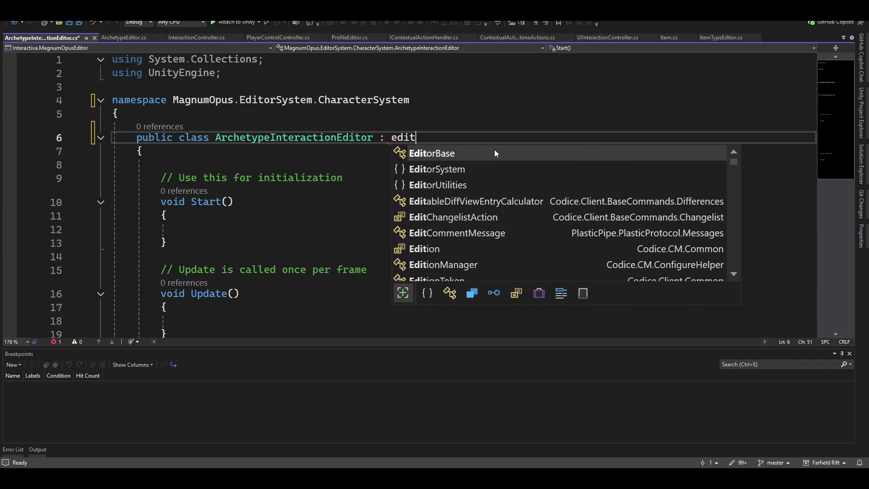
key(Tab)
key(Down)
key(Down)
key(Down)
Step: Delete the template Start and Update methods from the class
key(Up)
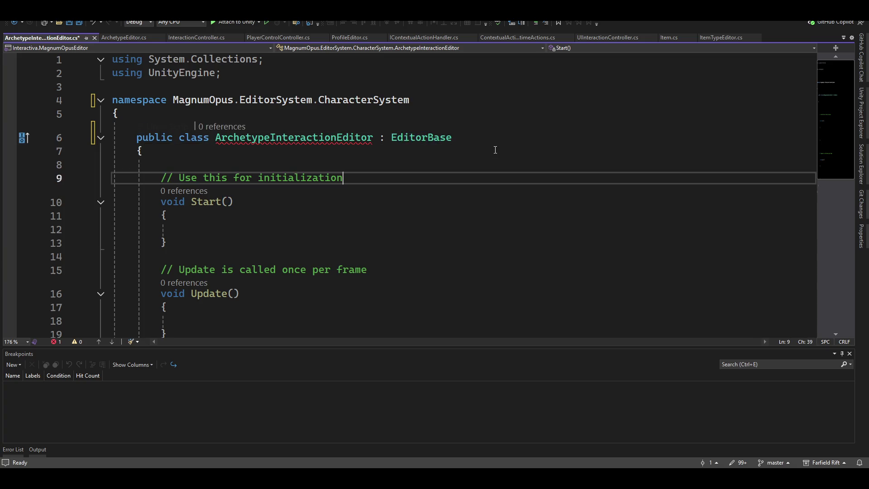
key(Home)
key(shift+Down)
key(shift+Down)
key(shift+Down)
key(shift+Up)
key(shift+Up)
key(shift+Down)
key(Delete)
key(Up)
key(Up)
key(Up)
Step: Implement the abstract EditorBase members, generating an UpdateEditor override
key(ctrl+Right)
key(ctrl+Right)
key(ctrl+Right)
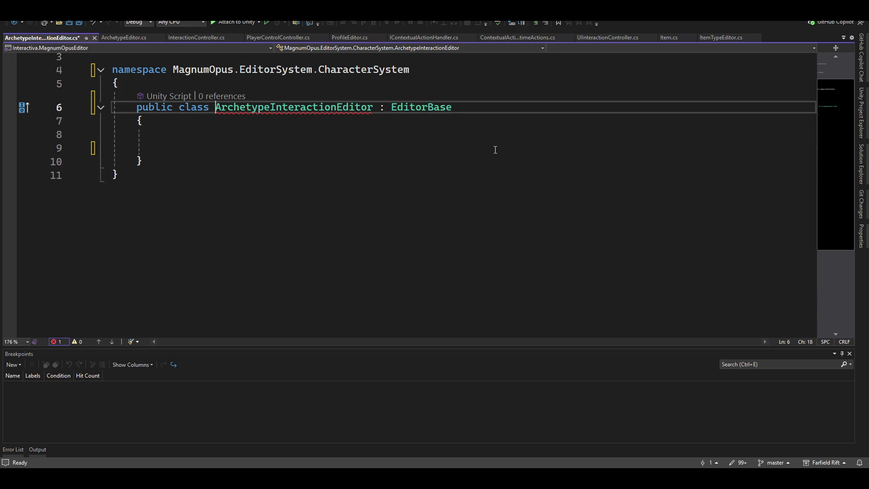
key(Left)
key(Left)
key(Left)
key(ctrl+r)
key(ctrl+r)
key(ctrl+period)
key(Return)
Step: Remove UpdateEditor's placeholder throw statement and add blank lines above the method
key(Home)
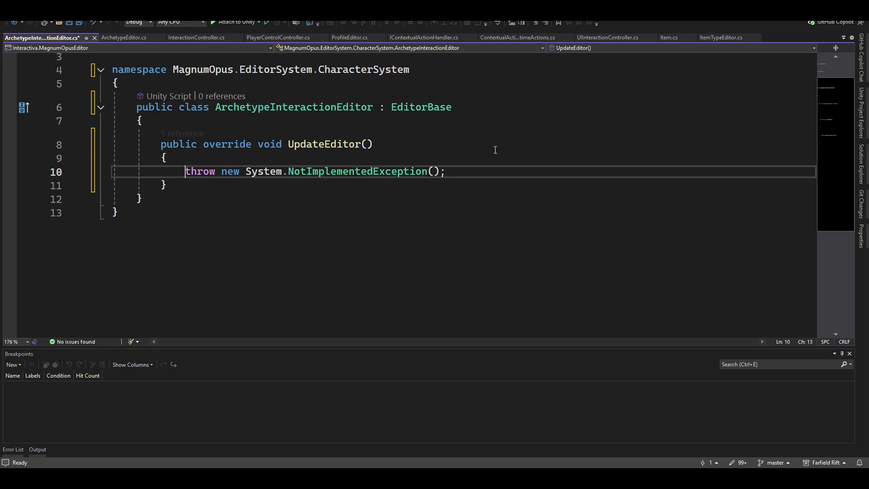
key(shift+End)
key(Delete)
key(Up)
key(Up)
key(Home)
key(Return)
key(Return)
key(Up)
key(Up)
Step: Insert the singleton snippet's static instance field and Instance property, tidying surrounding blank lines
text(Sing)
key(Tab)
key(Tab)
key(Up)
key(Up)
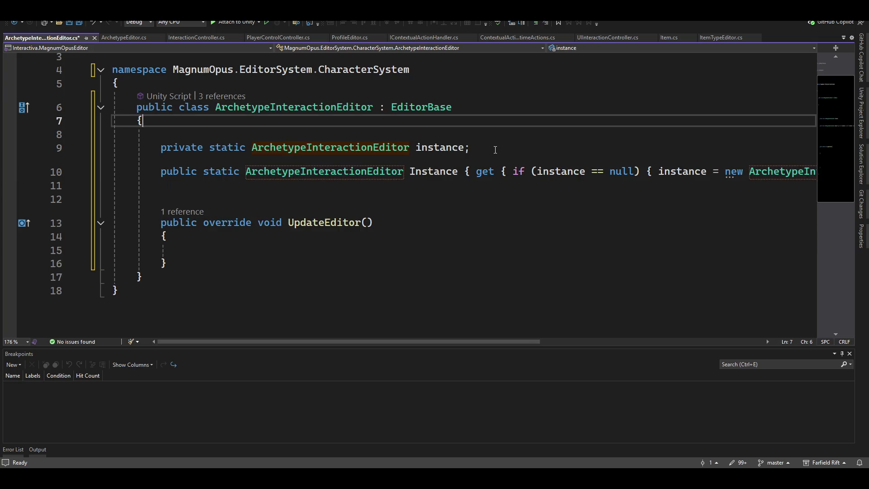
key(Delete)
key(Down)
key(Down)
key(Down)
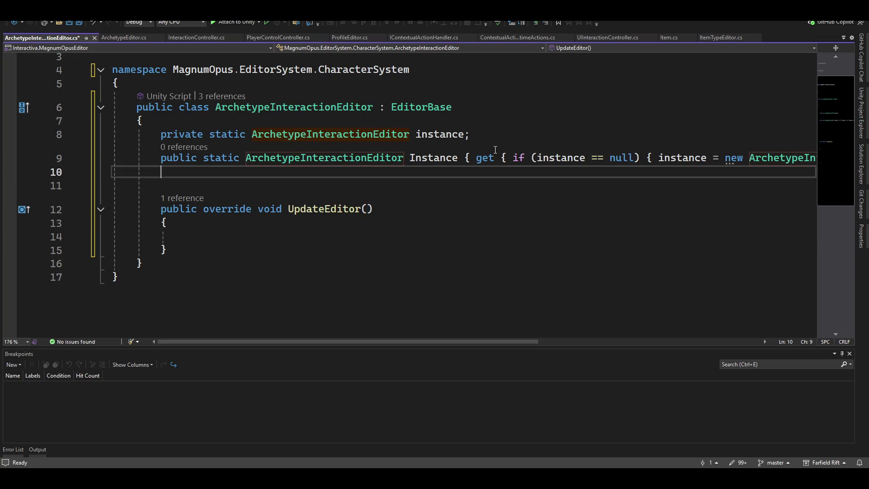
key(Return)
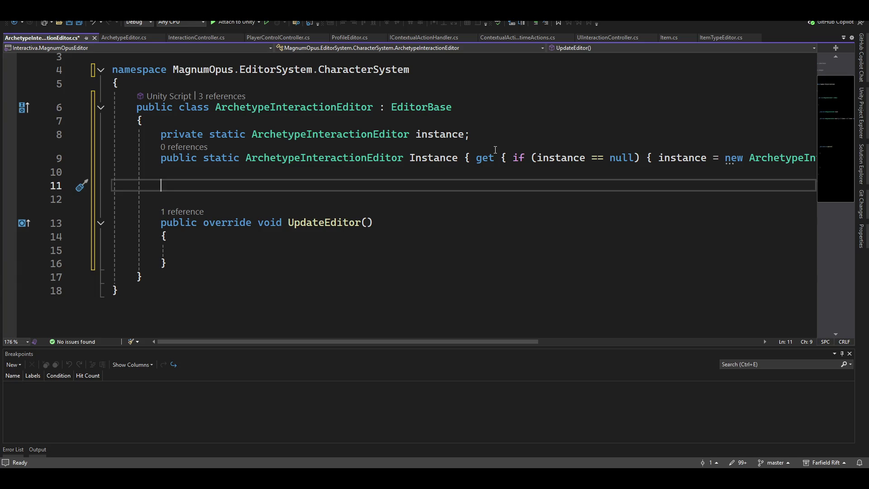
Step: Add an empty private OnEnable method via the 'onen' completion, with blank lines after UpdateEditor
text(onen)
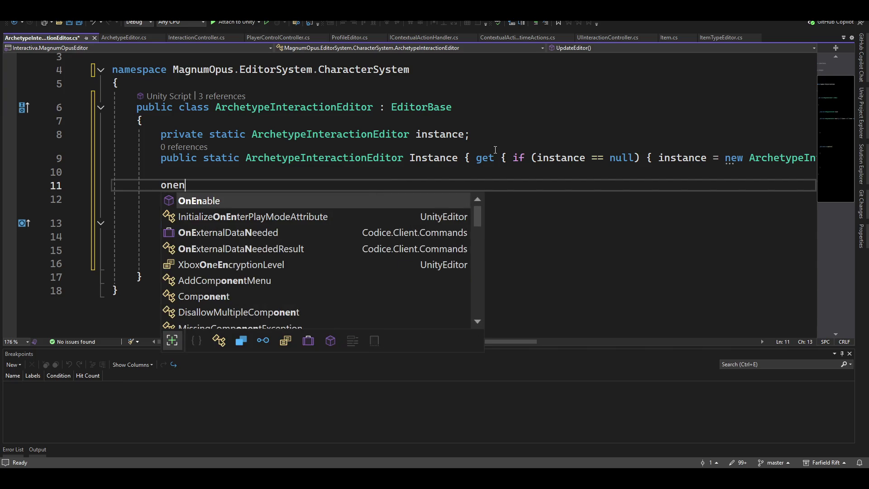
key(Tab)
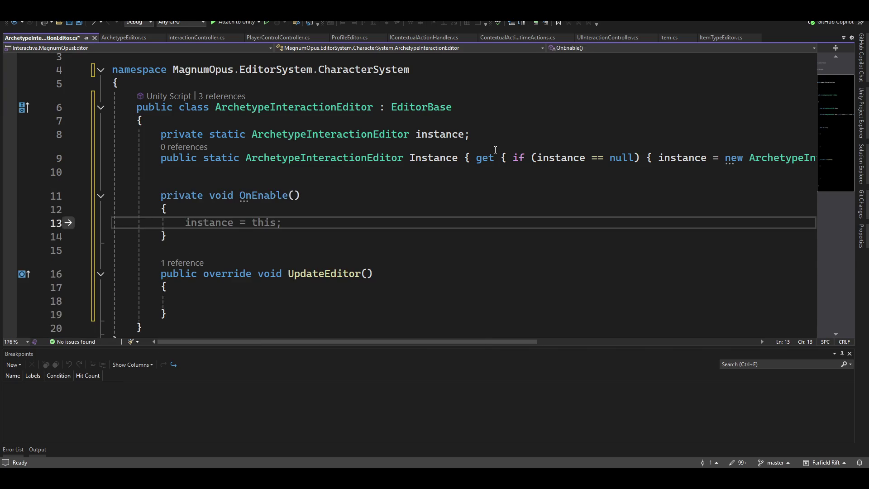
key(Up)
key(Up)
key(Up)
key(Down)
key(Down)
key(Down)
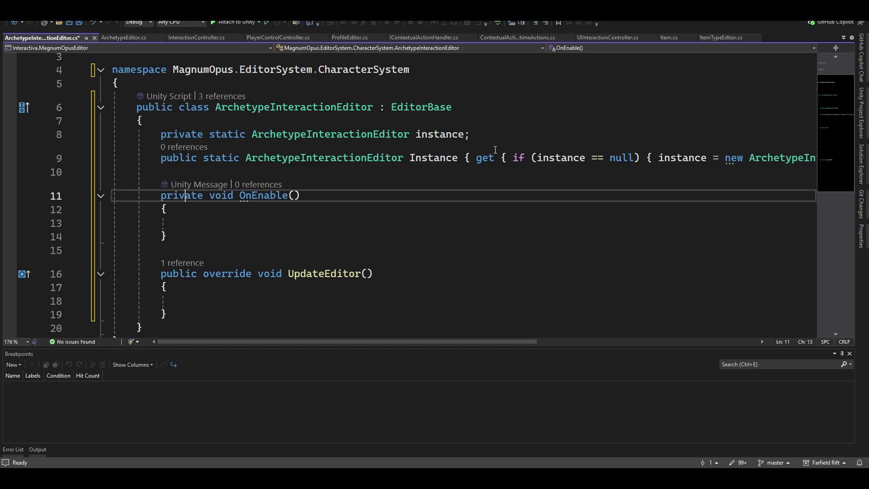
key(Up)
key(Up)
key(End)
key(Return)
key(Return)
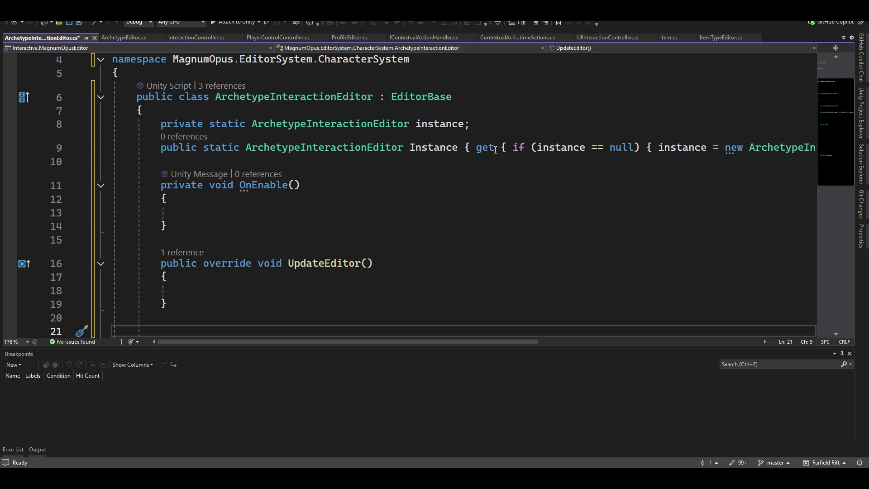
Step: Insert blank lines between the Instance property and OnEnable for a new field
key(Up)
key(Up)
key(Up)
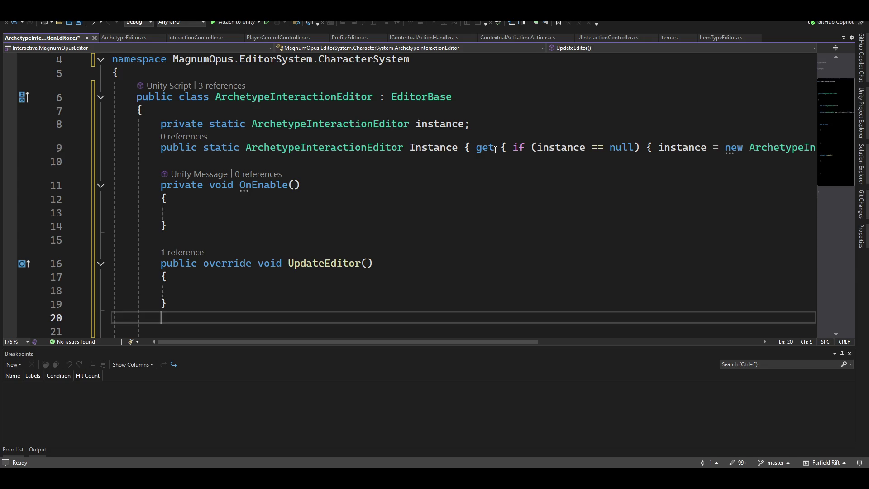
key(Down)
key(Return)
key(Return)
key(Up)
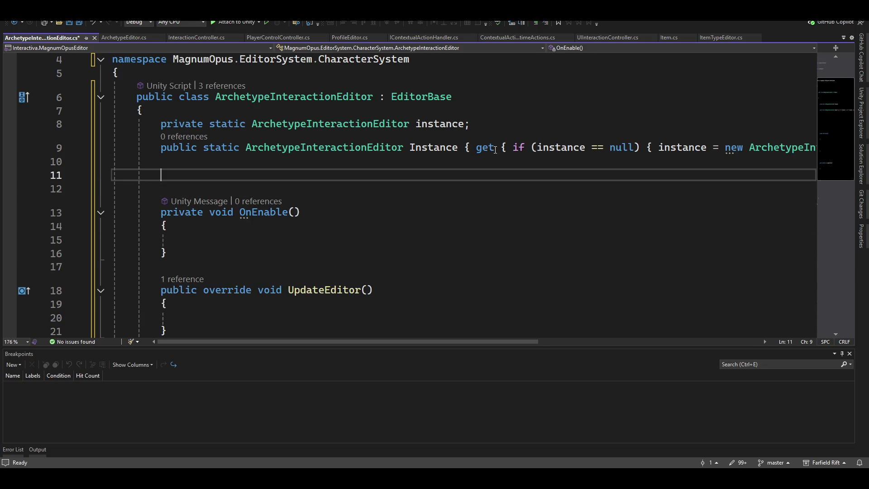
Step: Declare the field 'Vector2 _actionScrollViewPos;' on the blank line above OnEnable
text(scrollv)
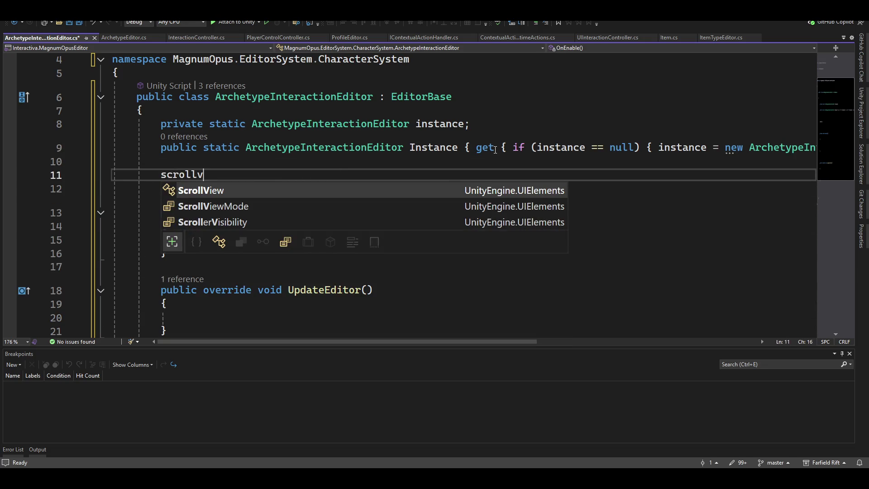
key(BackSpace)
key(BackSpace)
key(BackSpace)
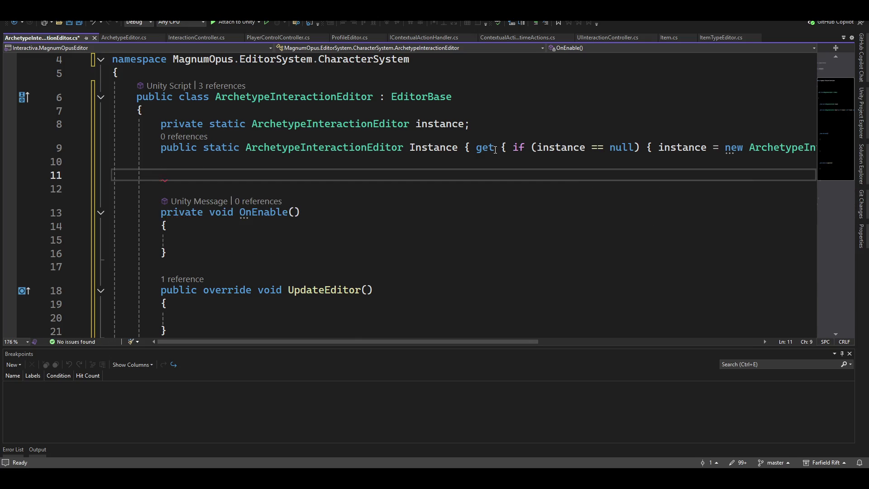
text(vector)
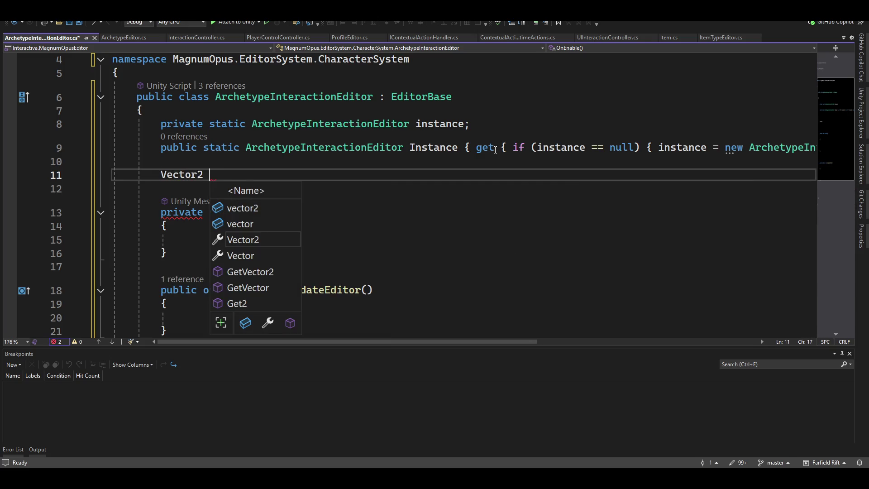
text( _)
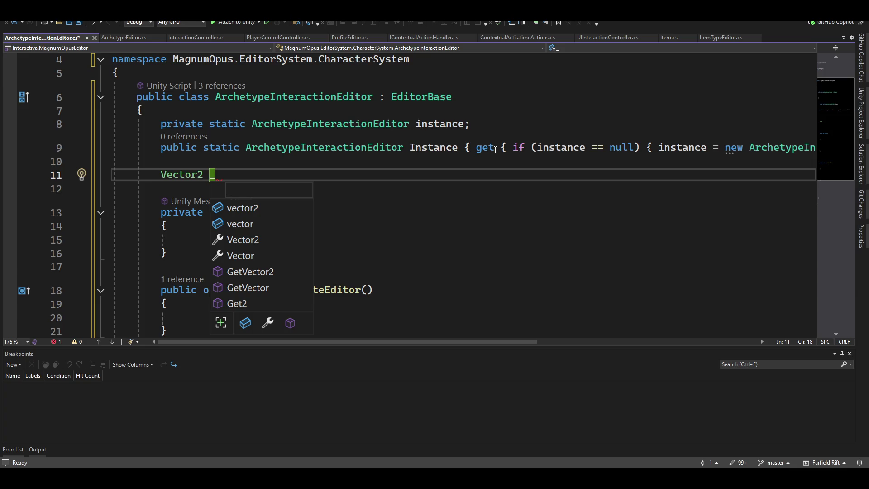
text(actionScrollViewPos;)
key(Down)
key(Down)
key(Down)
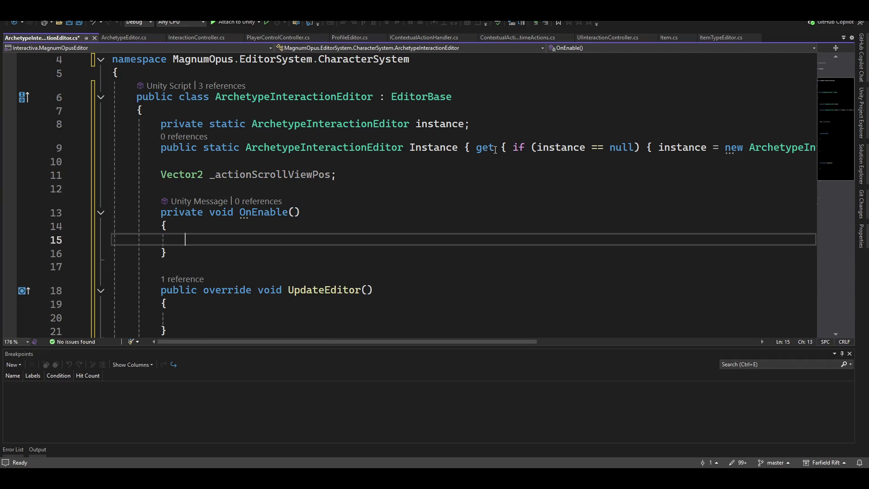
Step: In OnEnable, write _actionScrollViewPos = GUILayout.BeginScrollView(_actionScrollViewPos, false, true);
text(_)
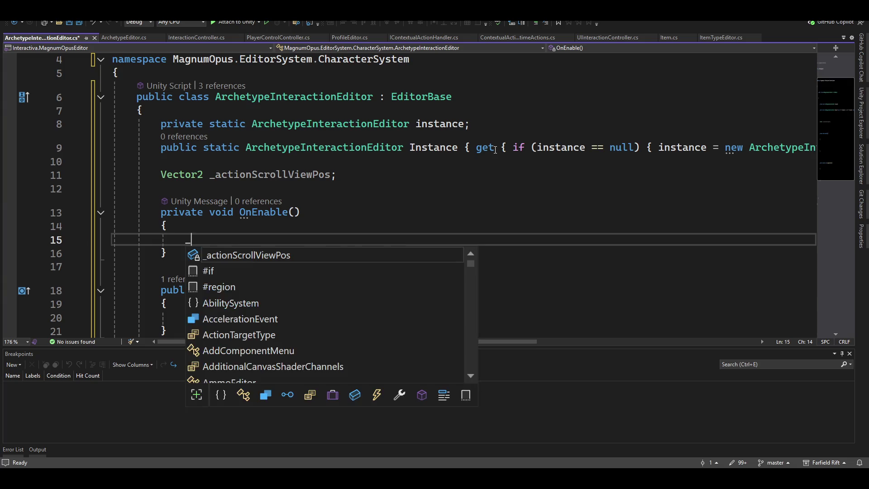
key(Tab)
text(= guila)
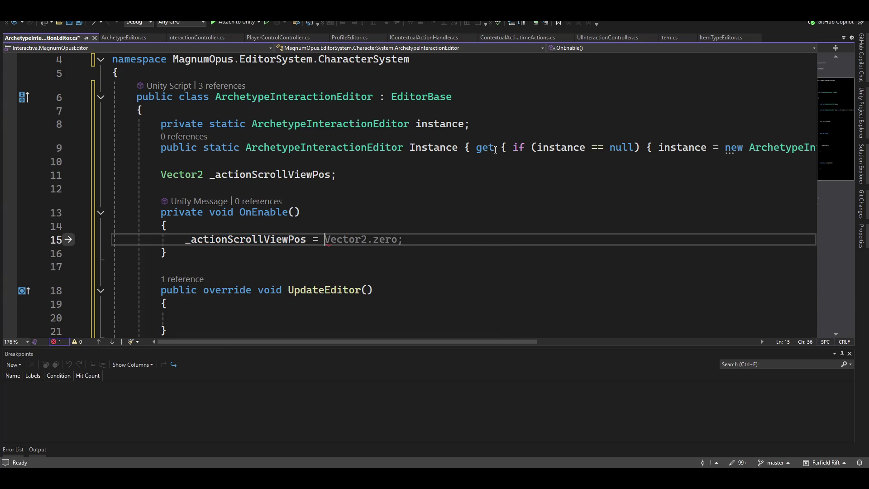
key(Tab)
text(.Begin)
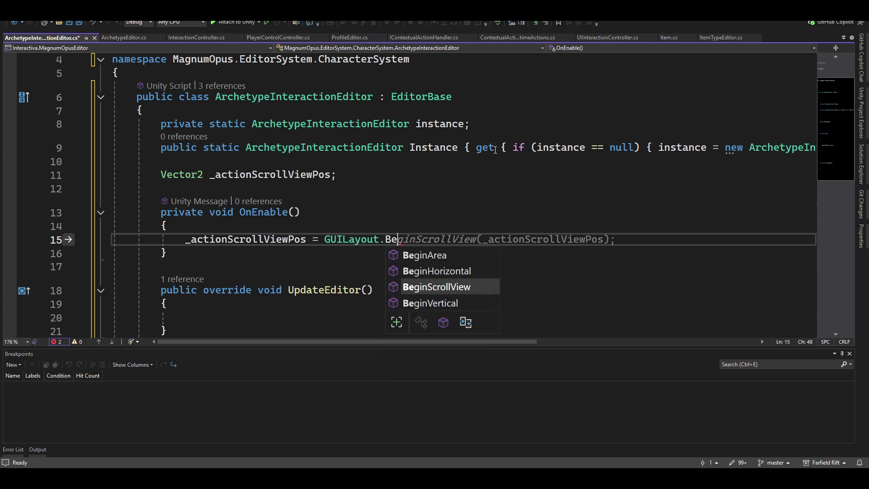
key(Tab)
key(Tab)
key(Left)
key(Left)
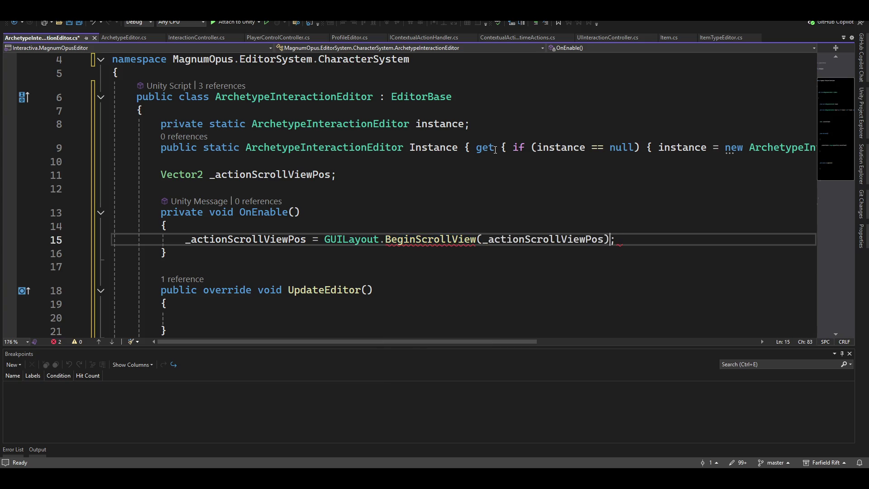
text(, false, true)
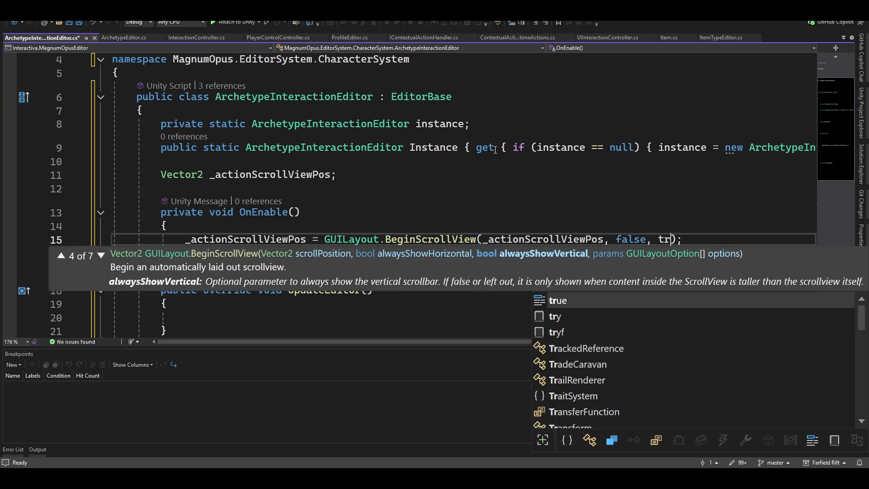
key(End)
Step: Follow it with an empty { } block and a GUILayout.EndScrollView() call
key(Return)
text({ })
key(Return)
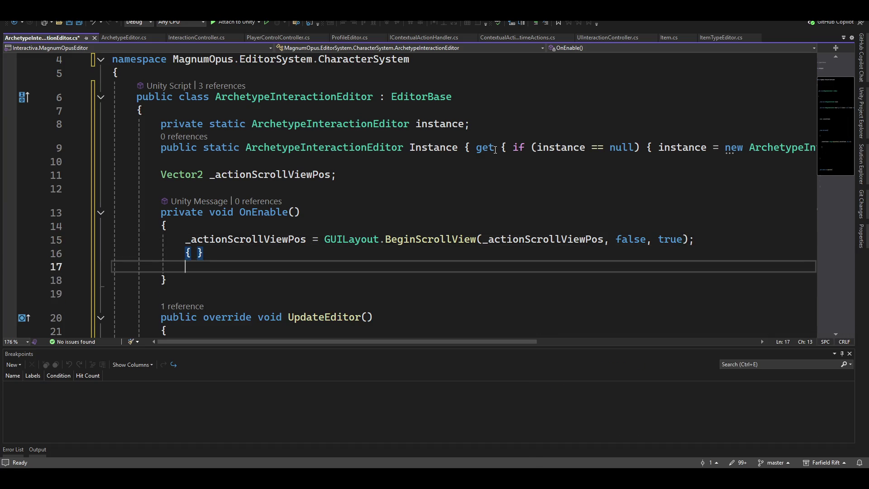
text(guilayout.end)
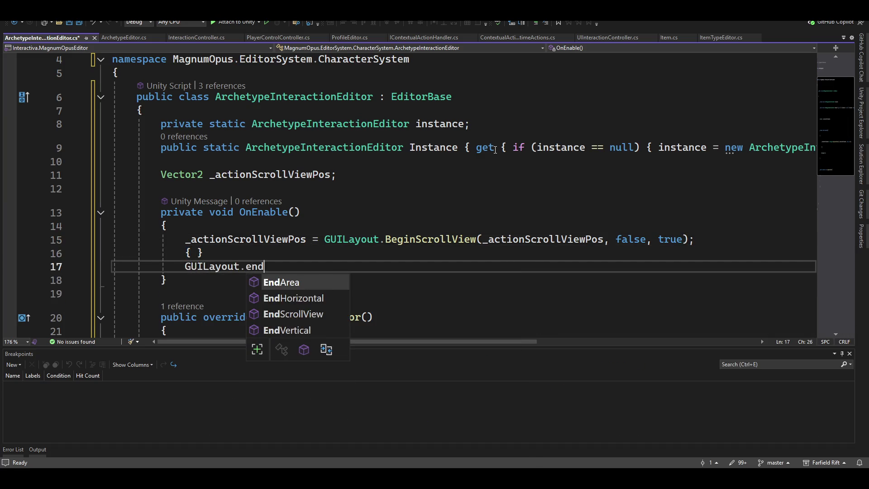
key(Tab)
key(Up)
key(Left)
key(Return)
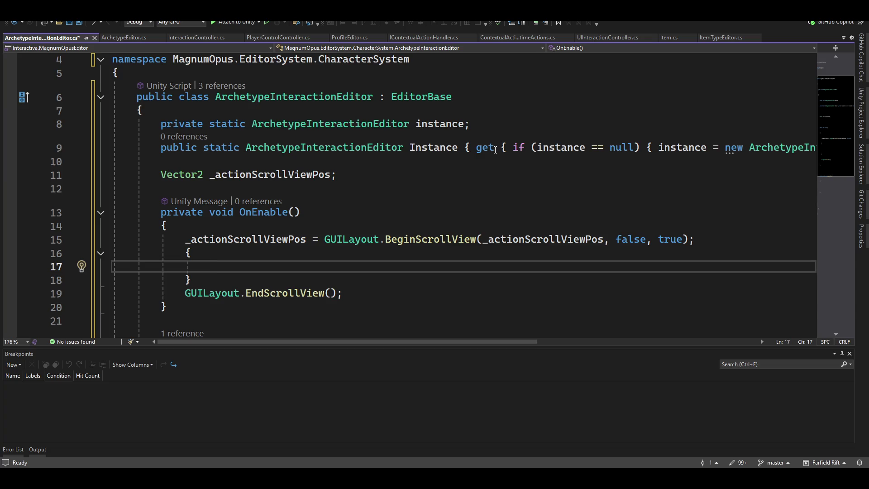
key(Up)
key(Up)
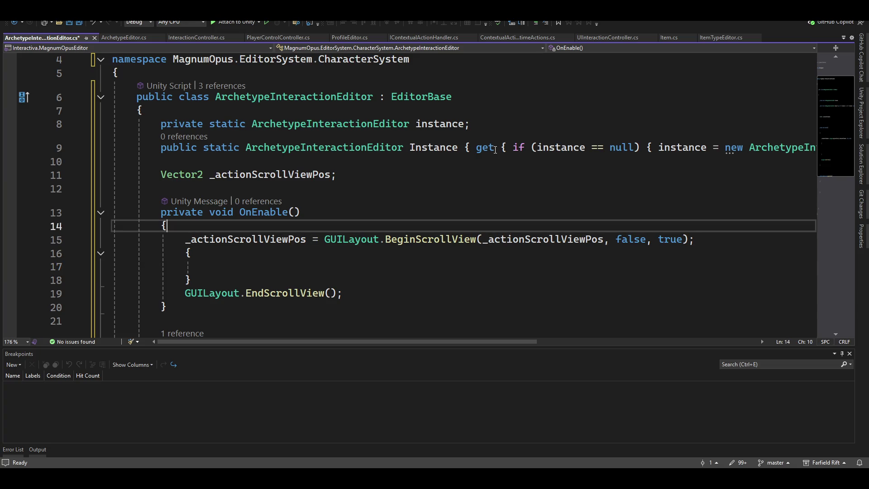
Step: Above BeginScrollView, add the statement GUILayout.BeginVertical("box");
key(ctrl+Return)
text(gui.)
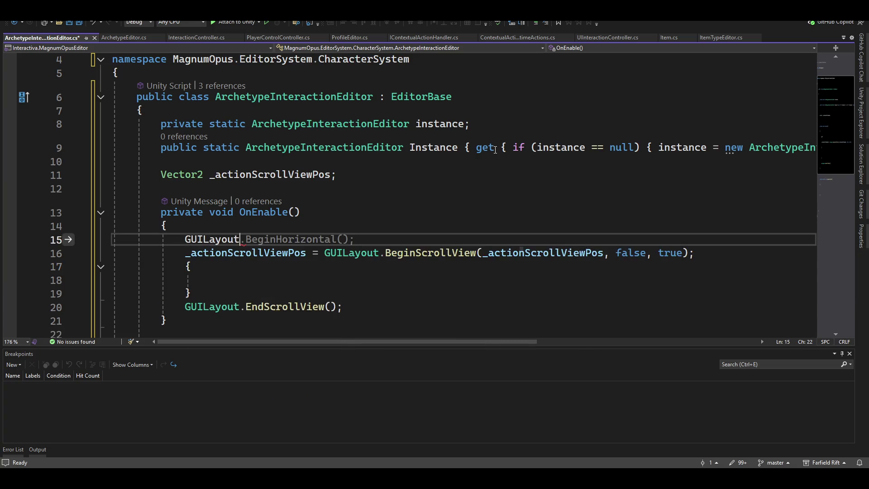
text(begin)
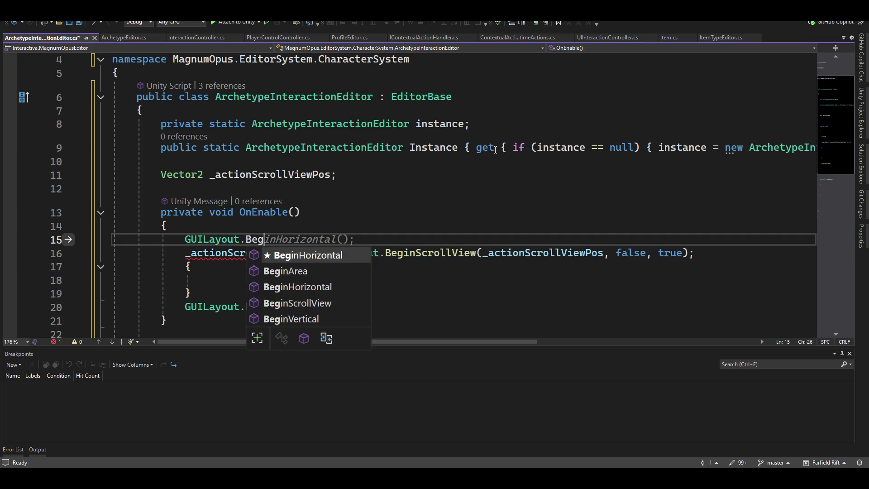
key(Down)
key(Down)
key(Down)
key(Tab)
text((""b)
text(ox)
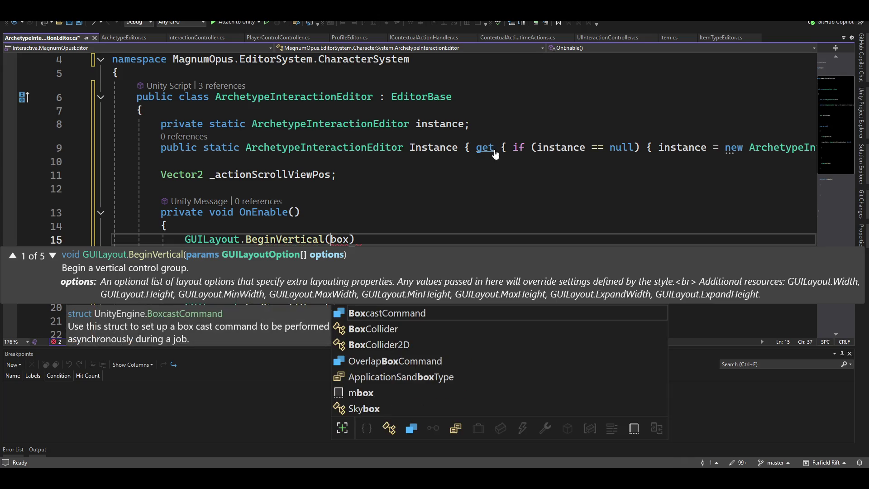
key(Left)
key(Left)
key(Left)
text("")
key(BackSpace)
key(Right)
key(Right)
key(Right)
text(")
key(Right)
text(;)
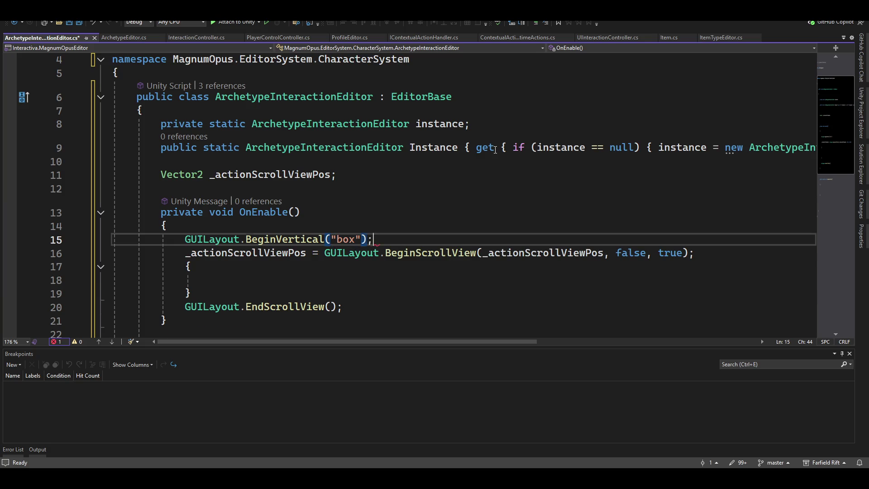
Step: Wrap the scroll view in braces and close the box group with GUILayout.EndVertical()
key(Return)
text({)
key(Delete)
key(Down)
key(Down)
key(Down)
key(End)
key(Return)
text(})
key(Return)
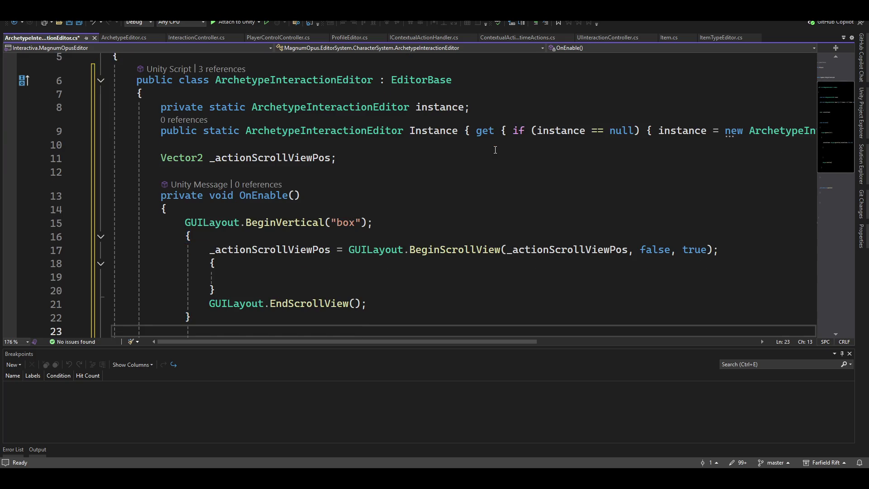
text(guila.e)
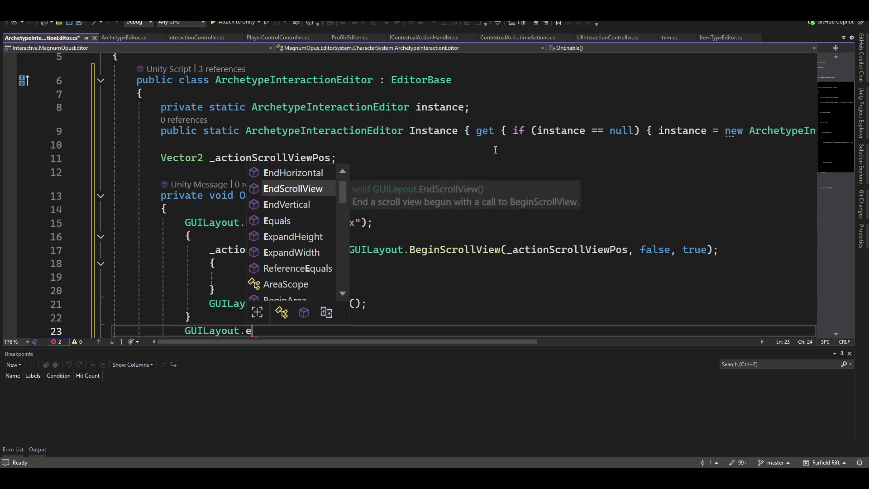
text(nd)
key(Down)
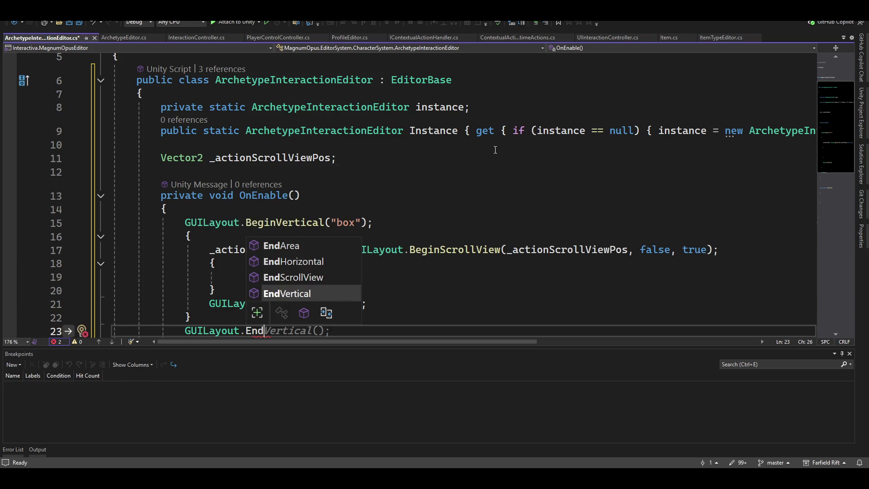
key(Tab)
Step: Review the scroll view lines and start a new line after EndVertical() in OnEnable
key(Up)
key(Up)
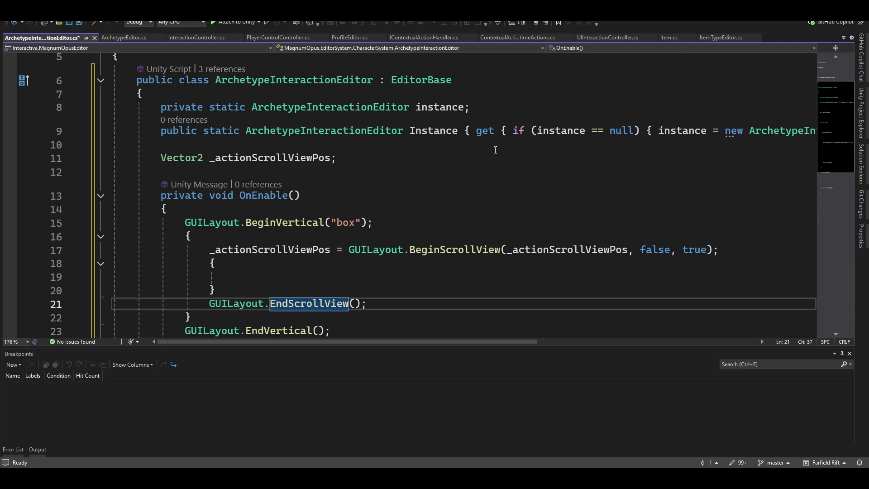
key(Up)
key(Down)
key(Down)
key(Down)
key(Down)
key(Up)
key(Up)
key(Up)
key(Up)
key(Up)
key(Up)
key(Up)
key(Down)
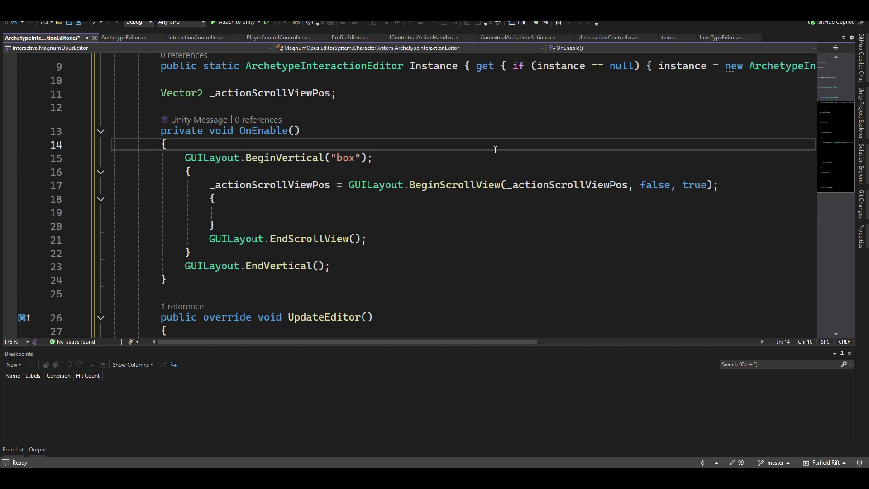
key(Down)
key(Up)
key(Down)
key(Down)
key(Down)
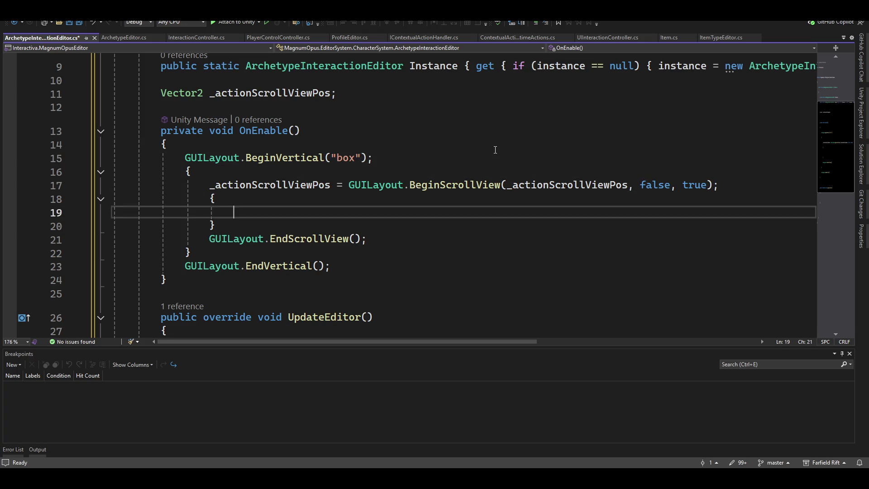
key(Down)
key(Down)
key(Down)
key(Down)
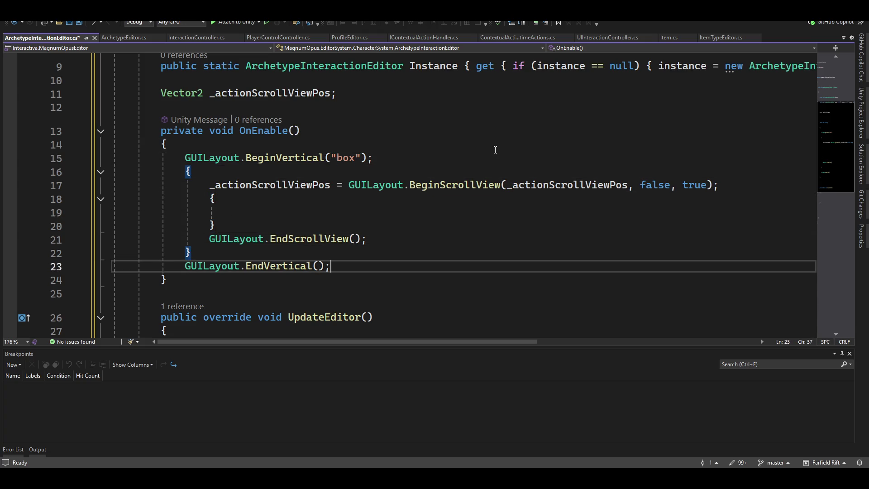
key(End)
key(Return)
key(Return)
text(s)
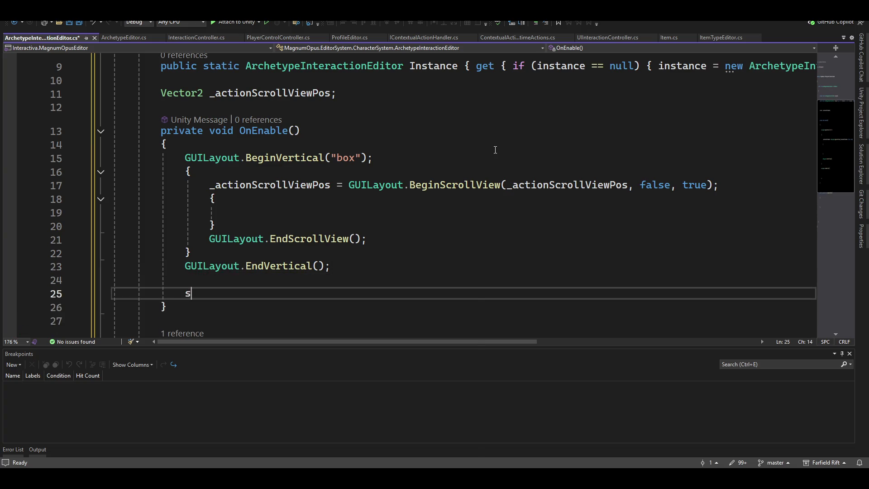
text(tatecre)
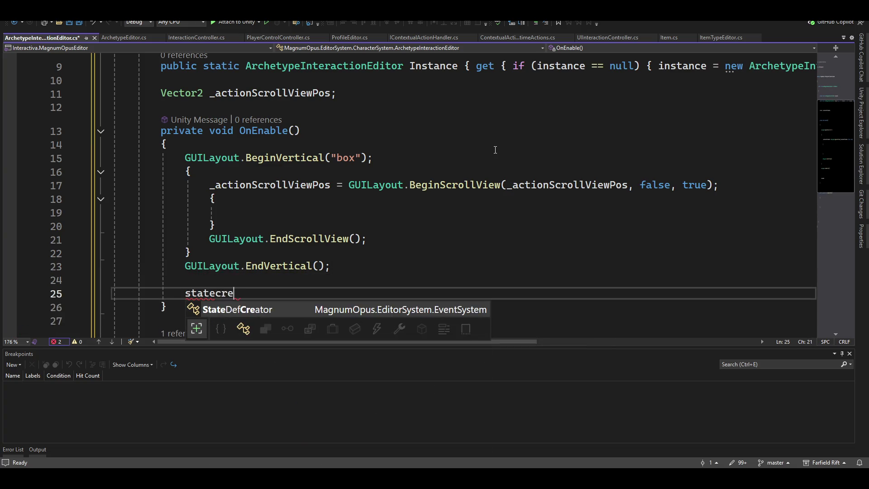
Step: Complete the call StateDefCreator.Instance.UpdateEditor(); after the layout block
key(Tab)
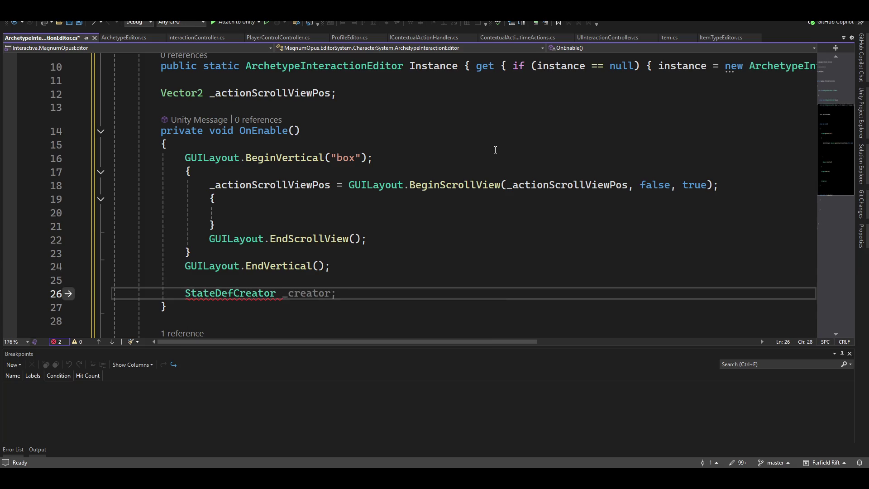
text(.I)
key(Tab)
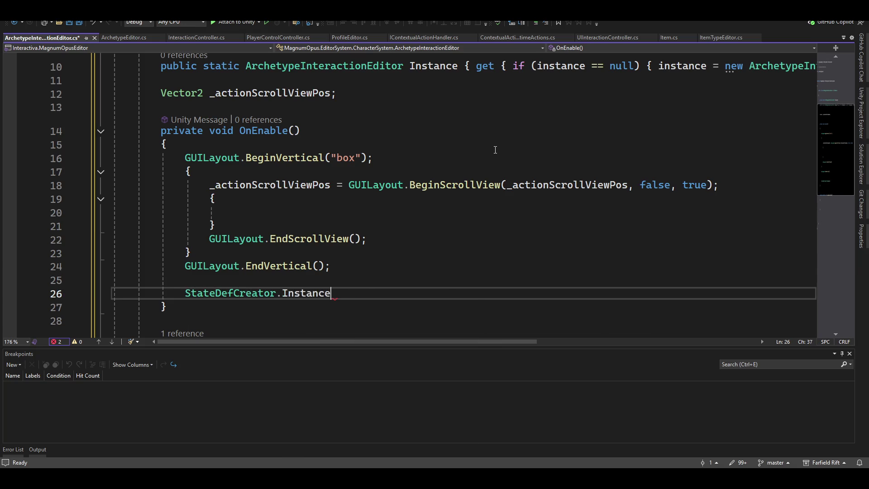
text(.up)
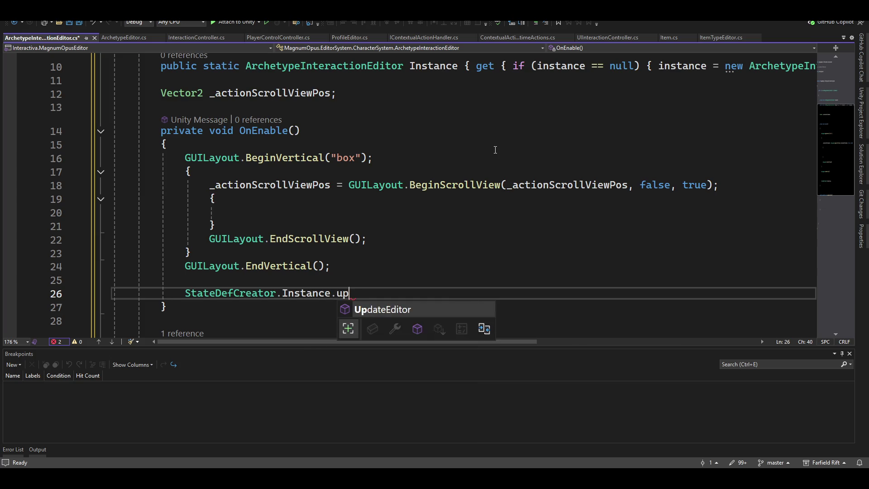
key(Tab)
text(();)
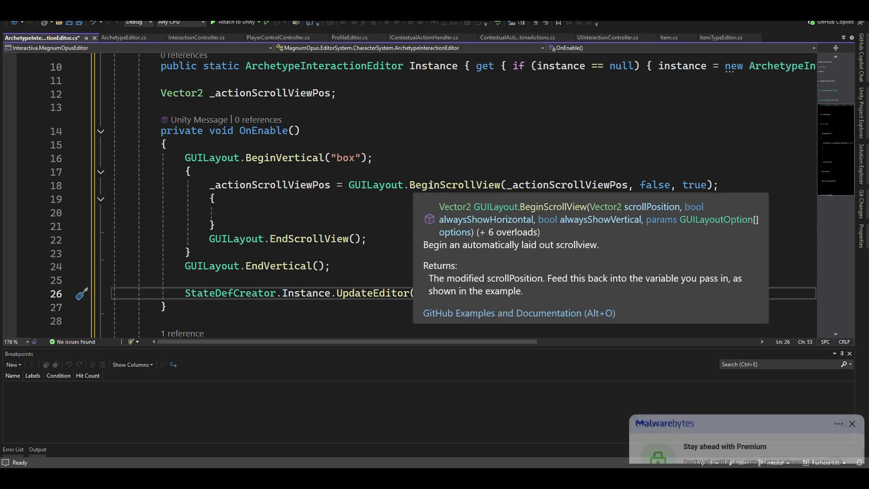
Step: Save ArchetypeInteractionEditor.cs, dismiss the Malwarebytes popup, and return to Unity
key(ctrl+s)
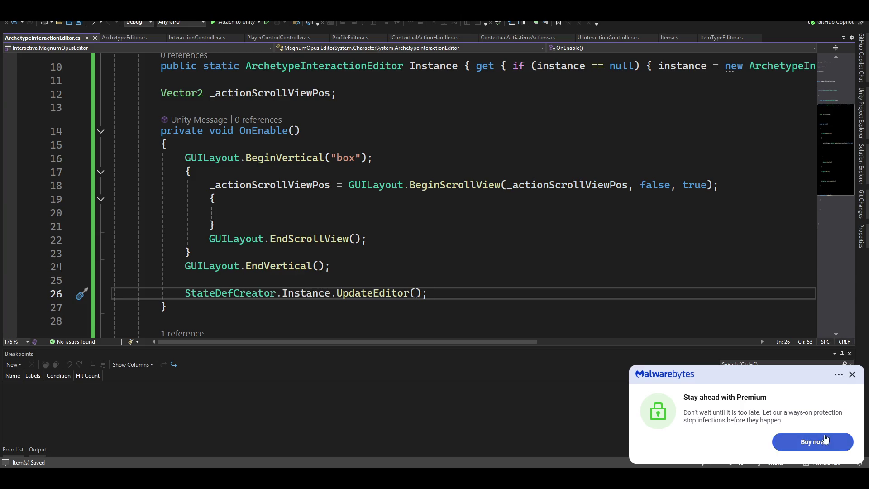
click(852, 374)
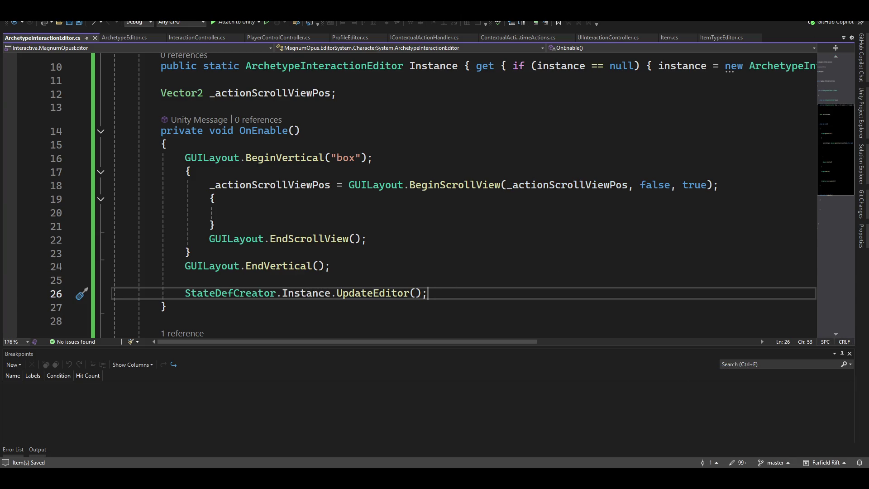
key(alt+Tab)
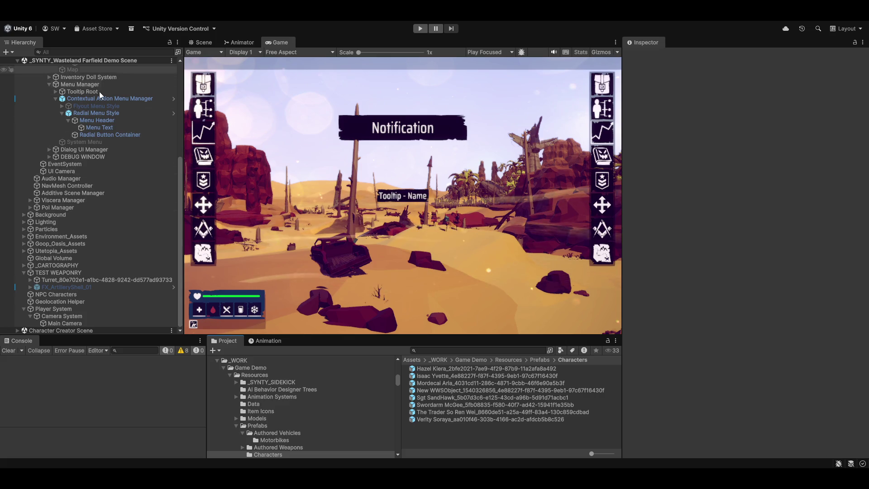
Step: Expand Right Bar and its Button Foldout Container in the Hierarchy, then switch to the Scene view with the Move tool
scroll(82, 145, up, 7)
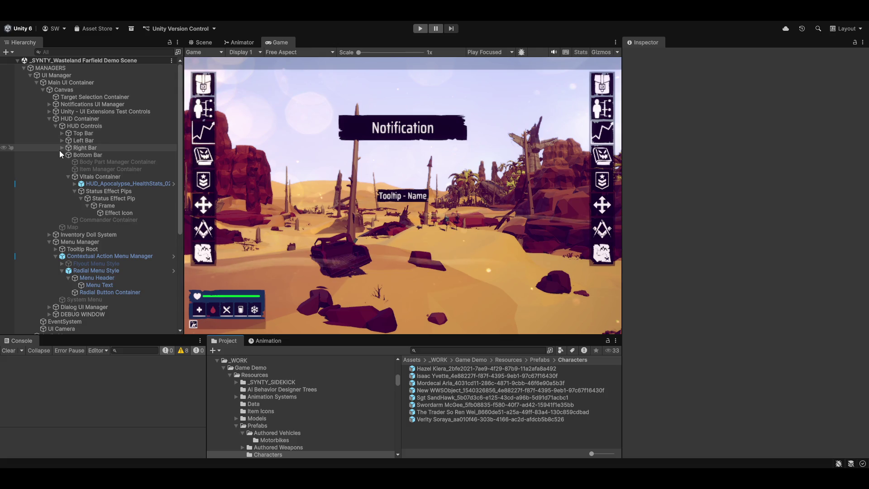
click(62, 148)
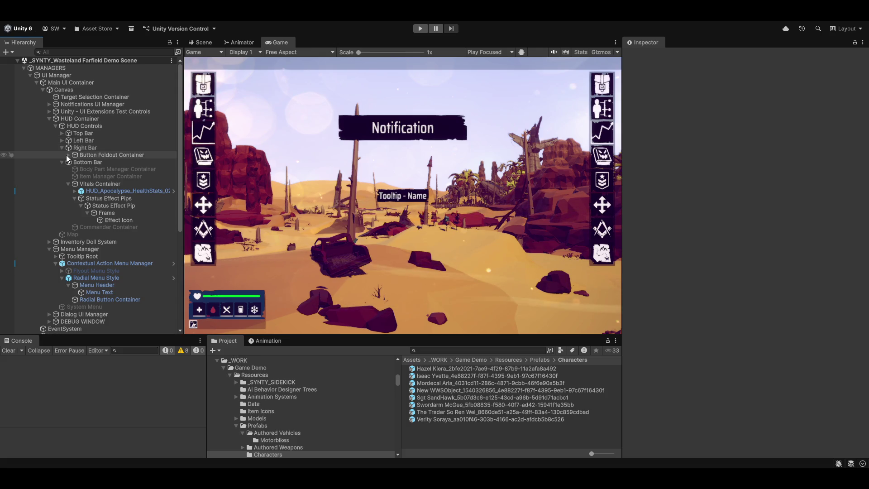
click(68, 155)
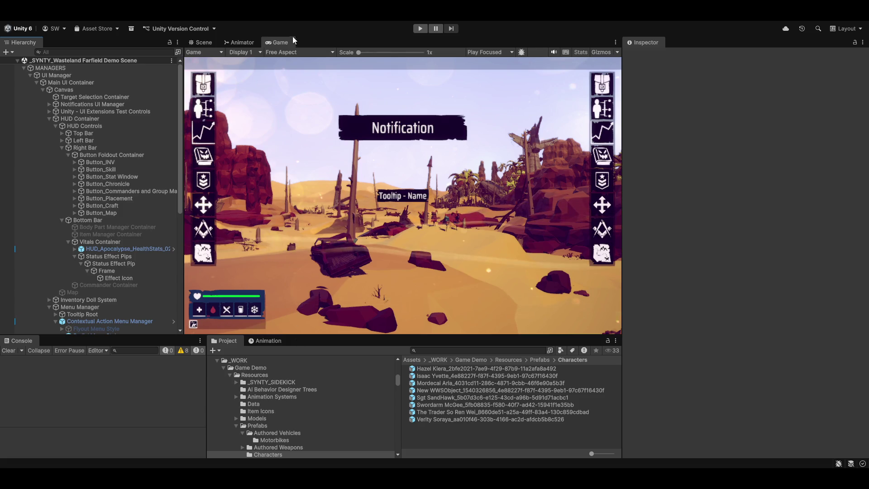
click(200, 42)
key(w)
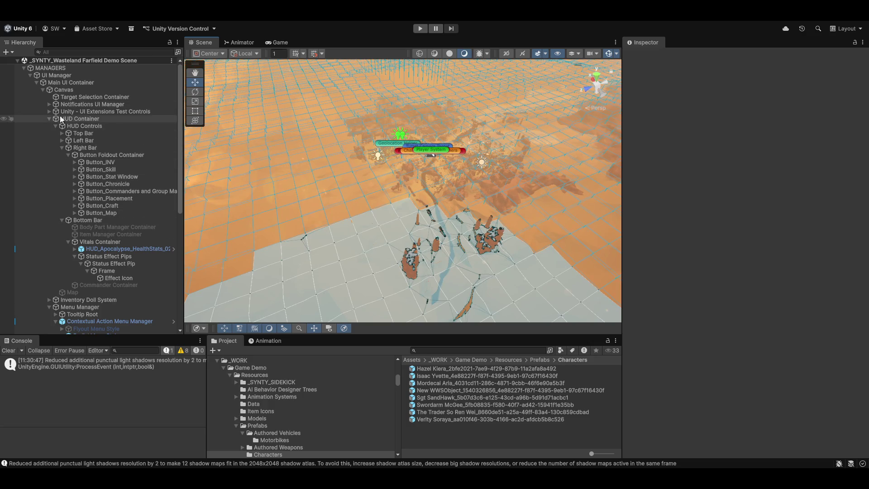
Step: Select the Radial Button Container and frame it in a 2D Scene view near the HUD
click(83, 111)
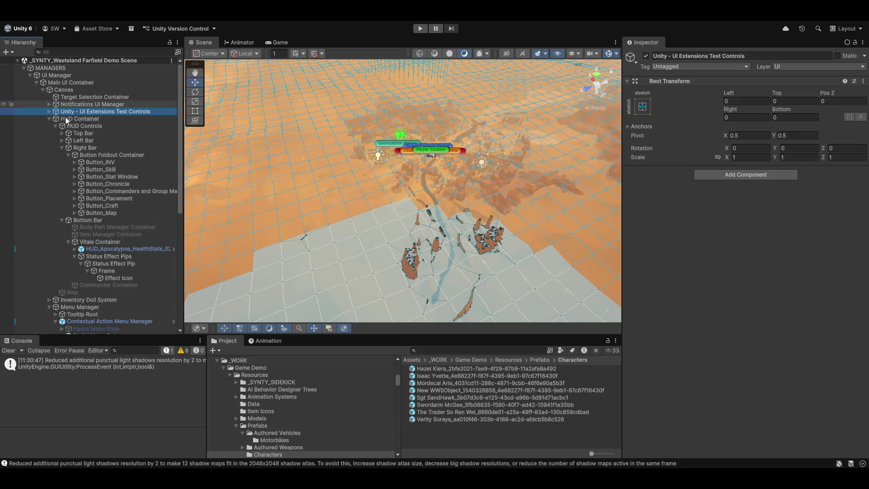
click(48, 118)
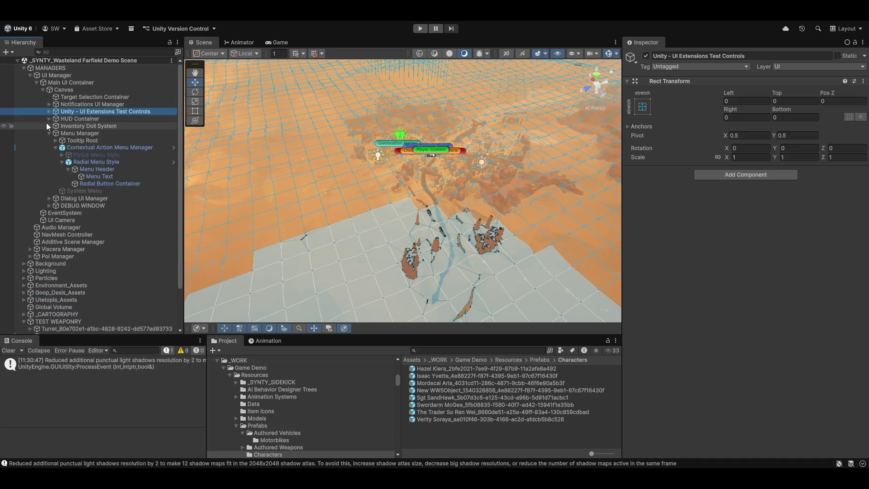
click(101, 184)
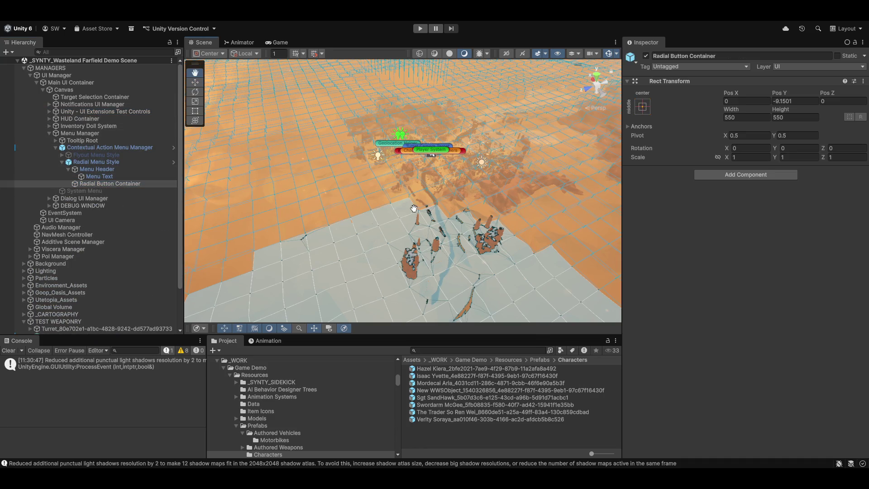
key(f)
key(2)
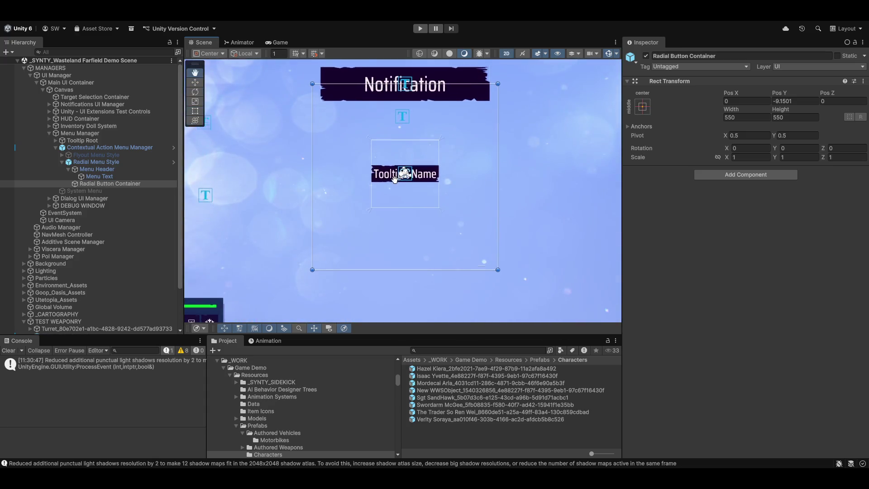
drag(311, 239, 437, 144)
scroll(317, 222, up, 10)
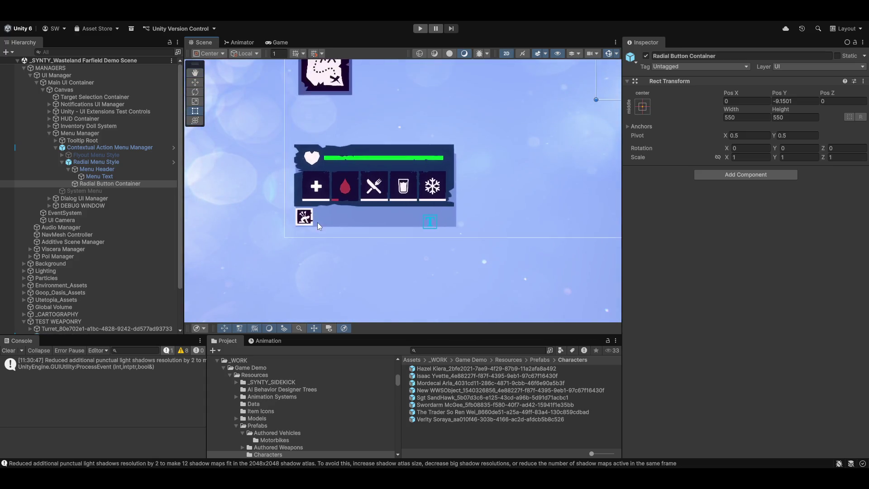
scroll(315, 211, up, 5)
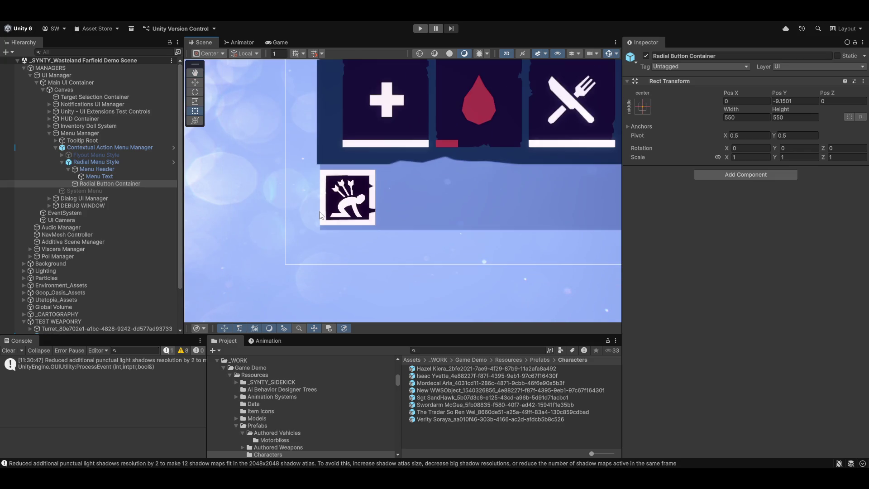
Step: Inspect the Command InputField (TMP) and its Placeholder, then collapse DEBUG WINDOW
click(347, 208)
click(347, 208)
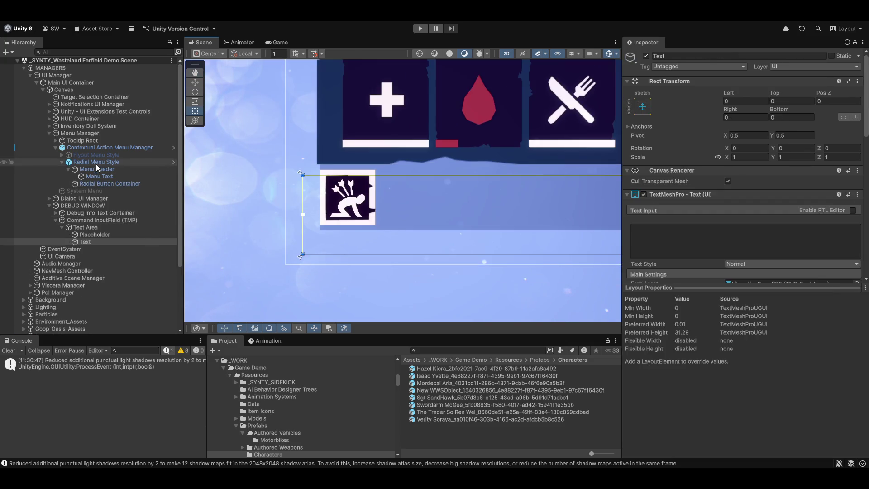
click(98, 234)
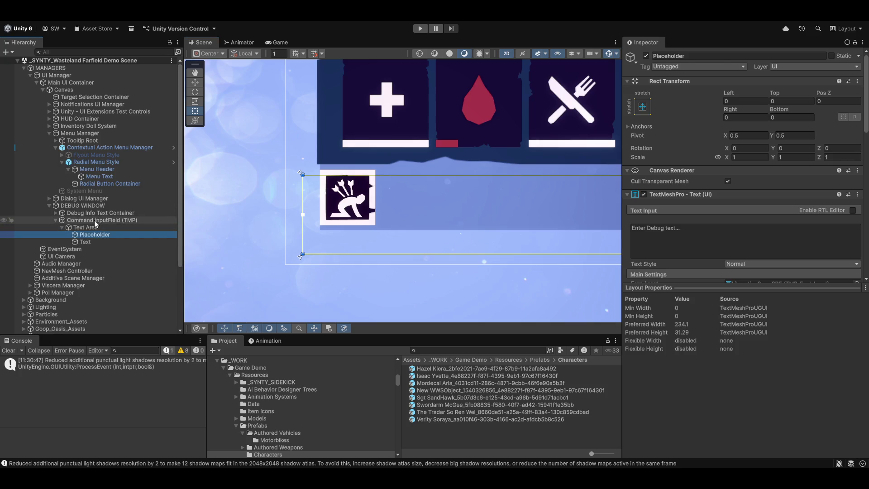
click(94, 220)
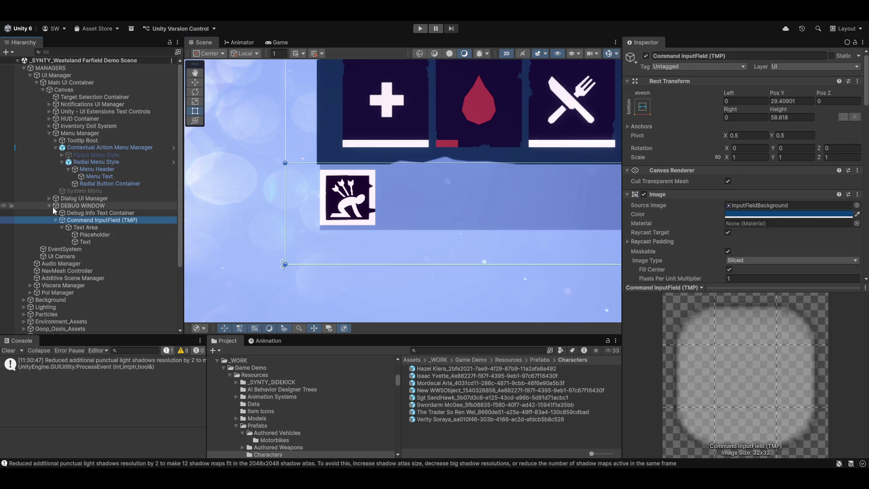
click(50, 205)
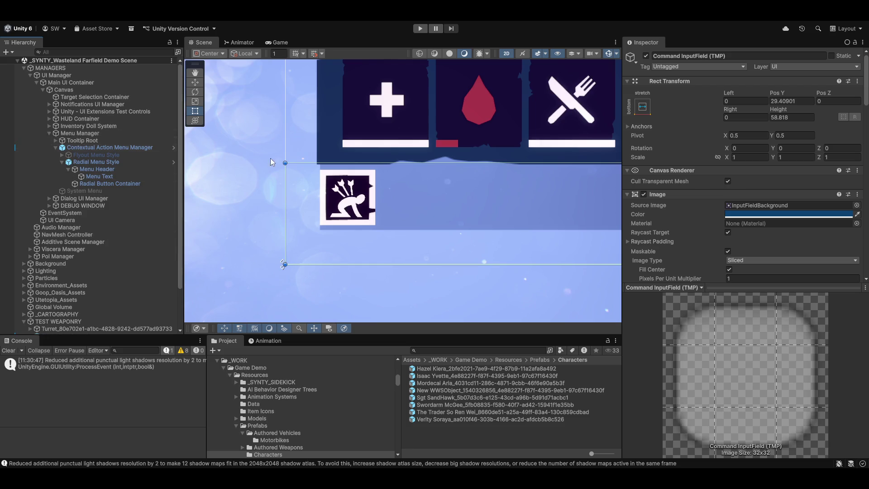
Step: Click through HUD Container, Dialog UI Manager, Contextual Action Menu Manager, Inventory Doll System and Stat_Box_00
click(52, 120)
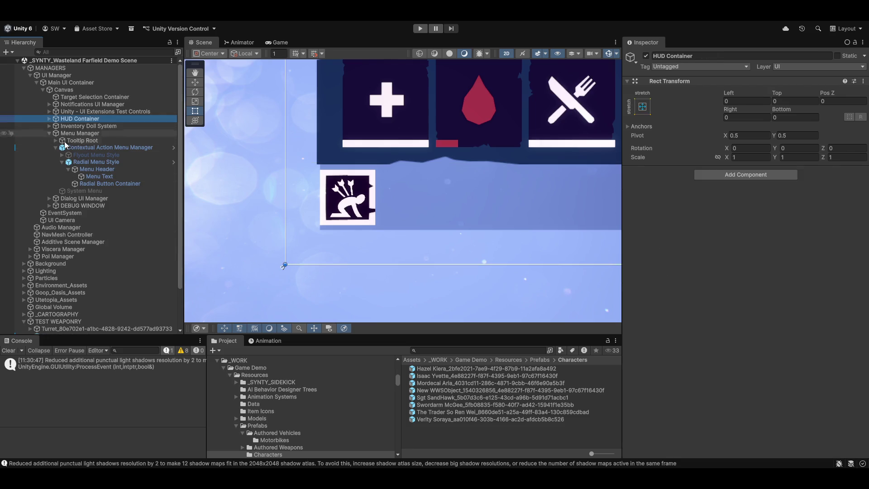
click(350, 134)
click(351, 131)
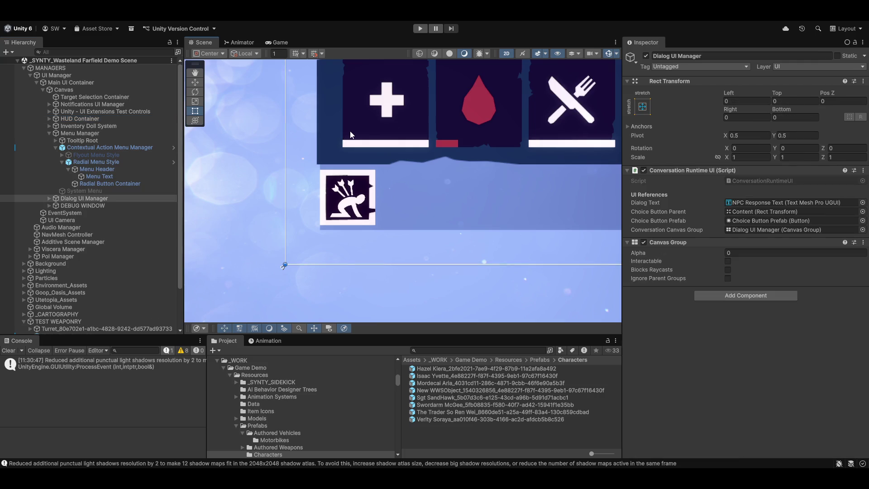
click(348, 136)
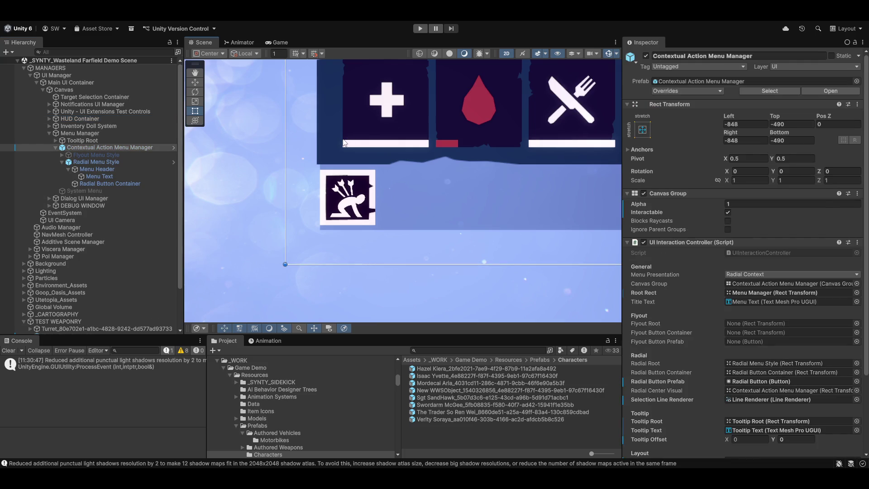
click(344, 143)
click(354, 123)
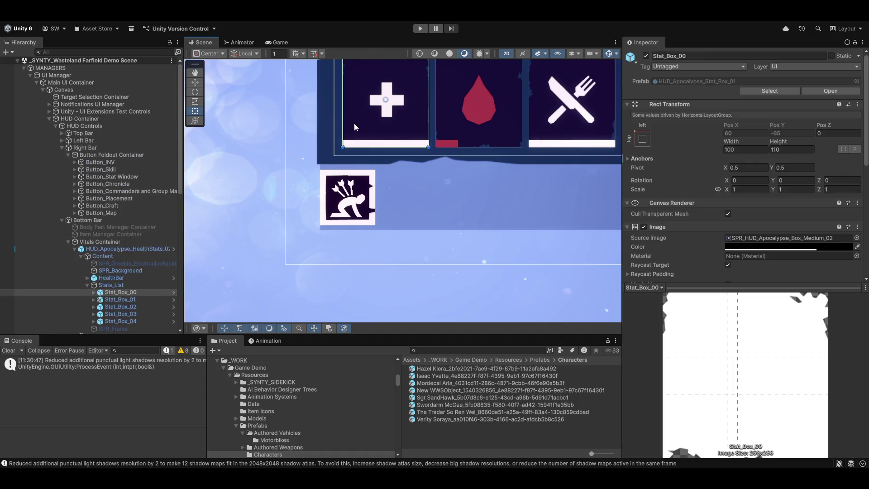
scroll(101, 220, down, 3)
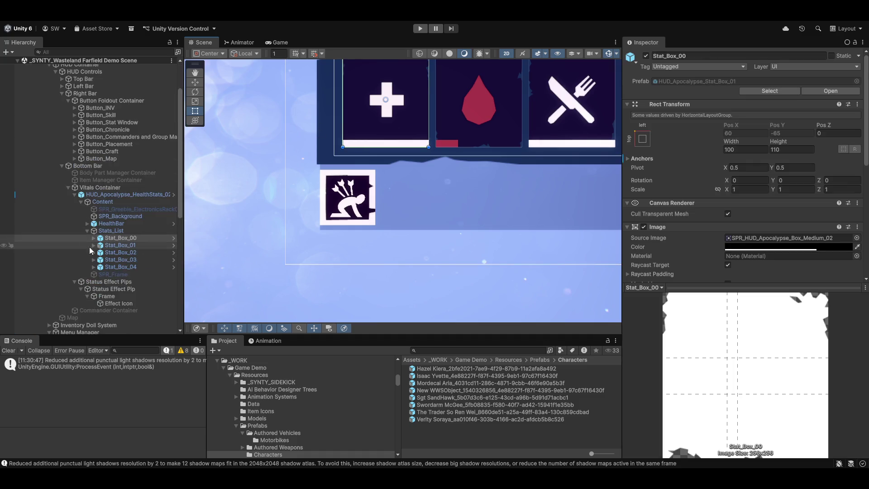
Step: Collapse Content and HUD_Apocalypse_HealthStats_02, then select the pip's Effect Icon
click(81, 202)
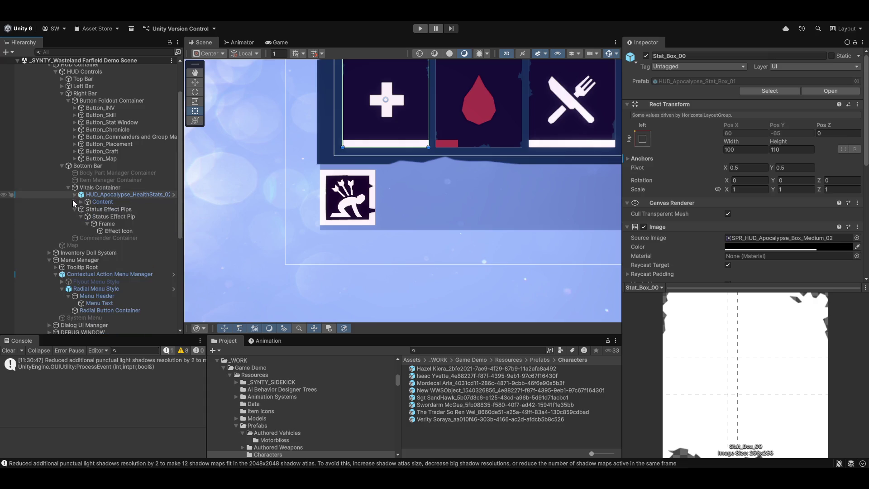
click(74, 195)
click(110, 223)
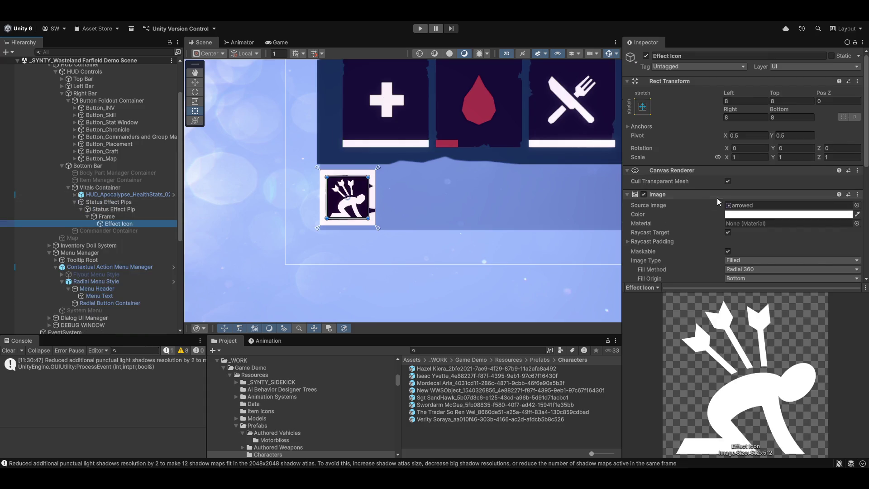
Step: Test the Effect Icon's radial Fill Amount, then select the Status Effect Pip
scroll(669, 218, down, 3)
mouse_move(837, 221)
mouse_down()
mouse_move(715, 224)
mouse_move(838, 222)
mouse_up()
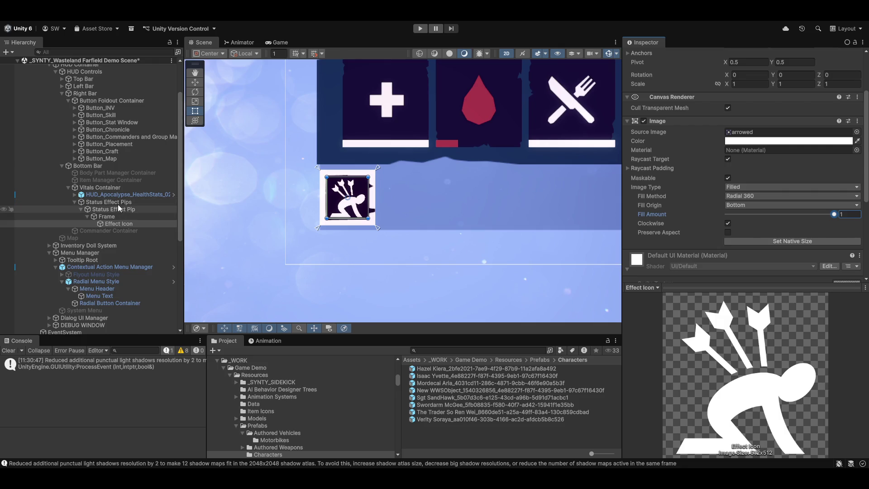
click(100, 209)
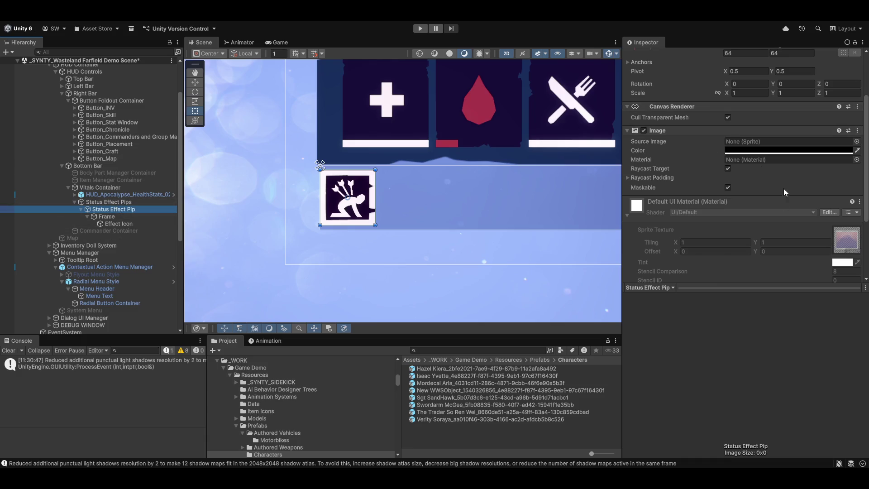
scroll(778, 230, up, 3)
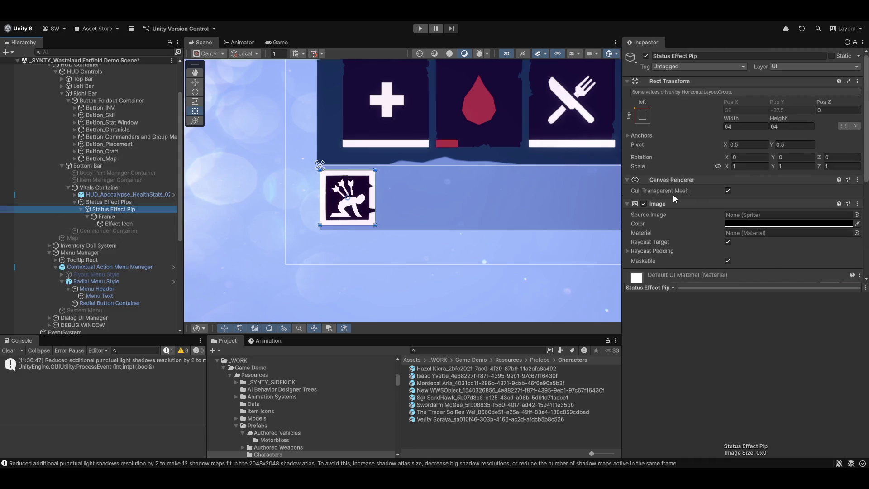
scroll(690, 219, down, 4)
scroll(693, 222, down, 4)
Step: Add a Canvas Group component to the pip, leaving its Alpha at 1
click(729, 272)
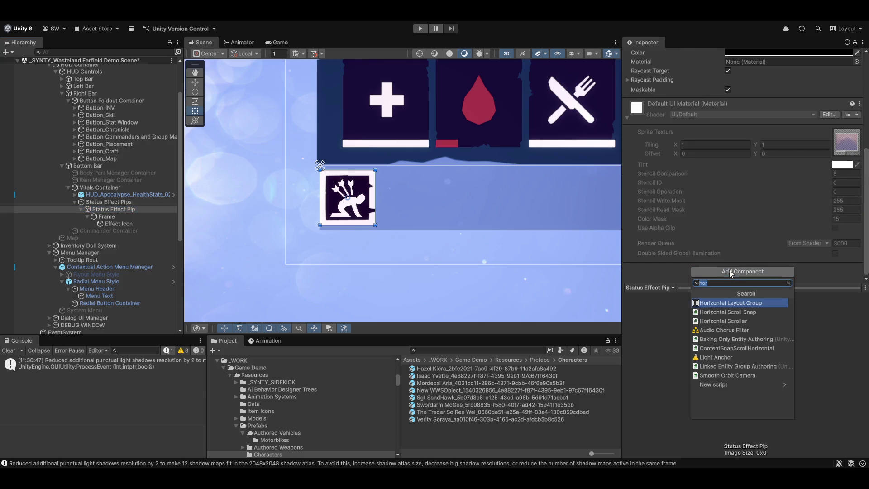
text(caNVAS)
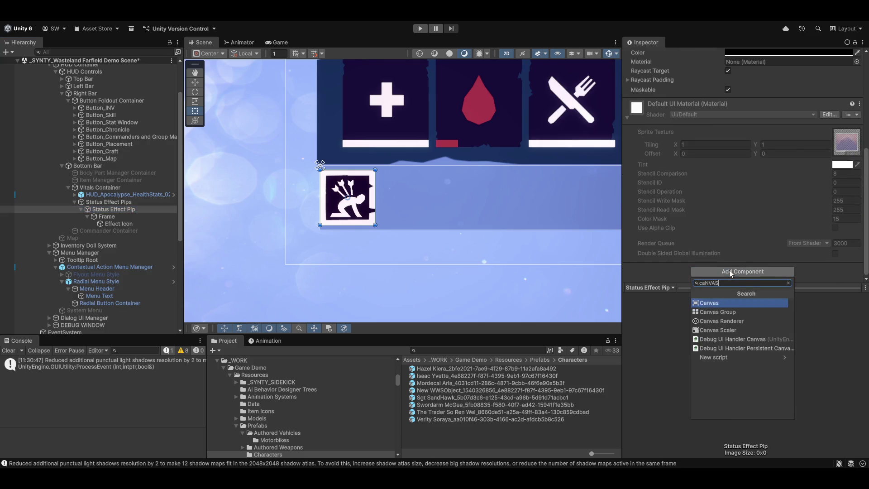
key(Down)
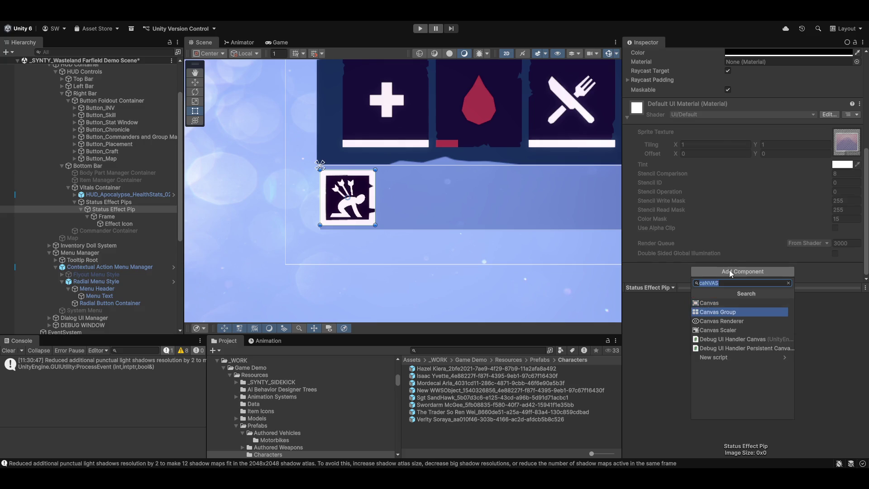
key(Return)
mouse_move(697, 203)
mouse_down()
mouse_move(712, 201)
mouse_move(661, 199)
mouse_up()
text(1)
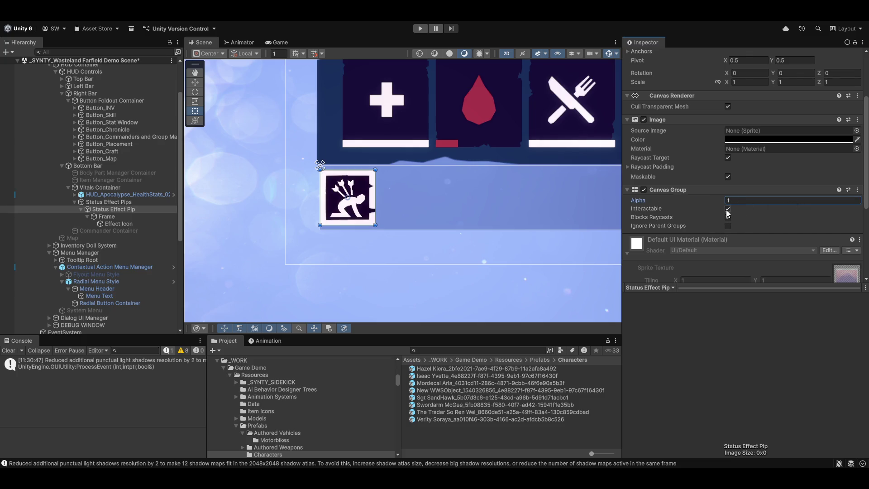
Step: Uncheck Interactable and Blocks Raycasts on the pip's Canvas Group
click(728, 210)
click(727, 217)
scroll(530, 211, down, 3)
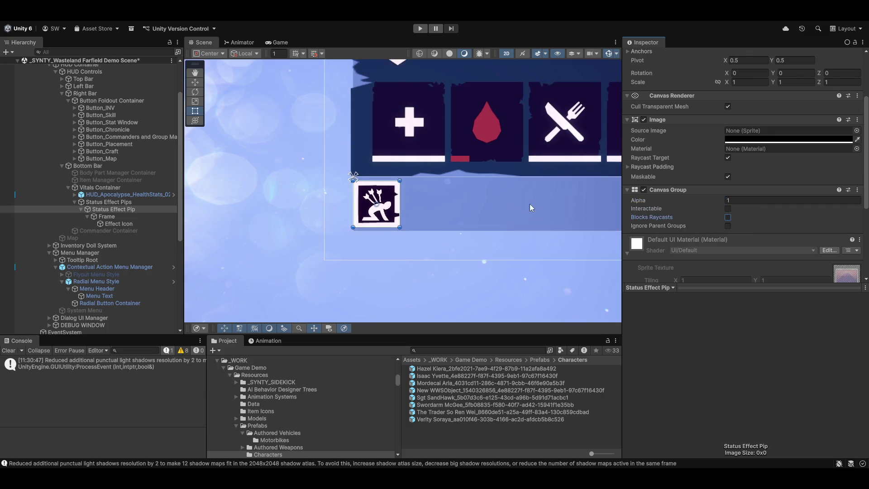
scroll(541, 207, down, 5)
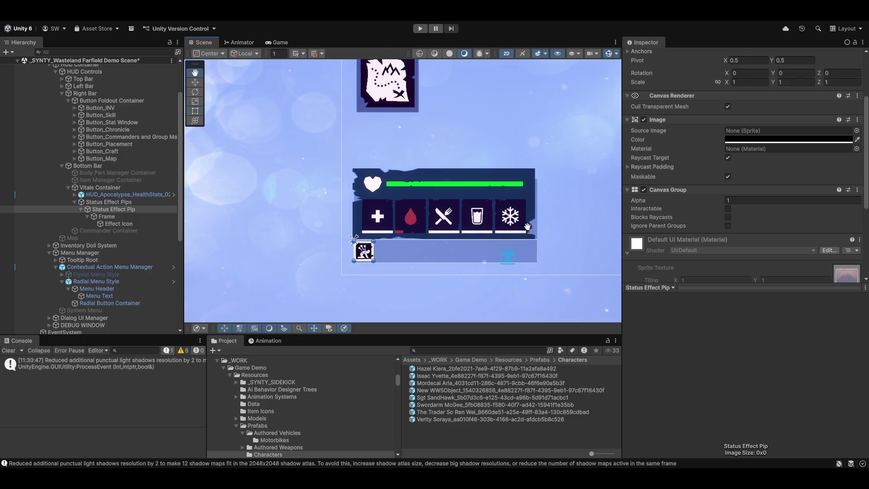
scroll(464, 216, up, 2)
scroll(504, 205, down, 2)
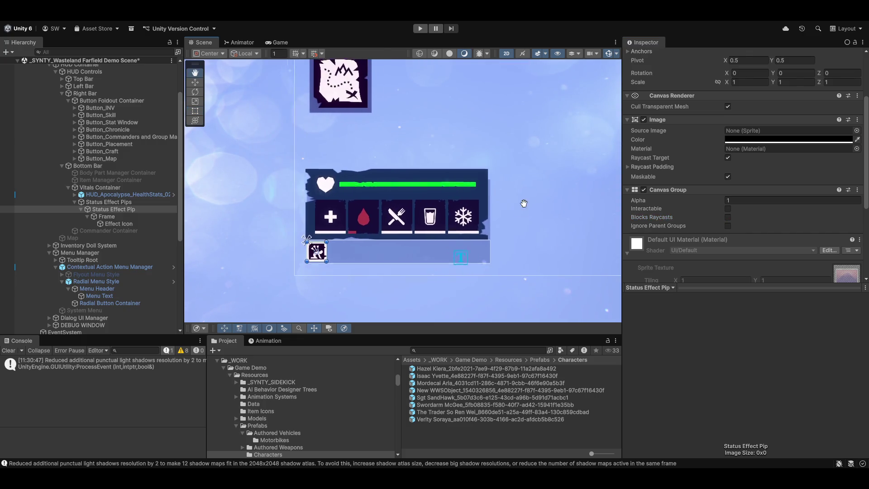
Step: Duplicate the Status Effect Pip with Ctrl+D
click(103, 216)
click(100, 209)
key(ctrl+d)
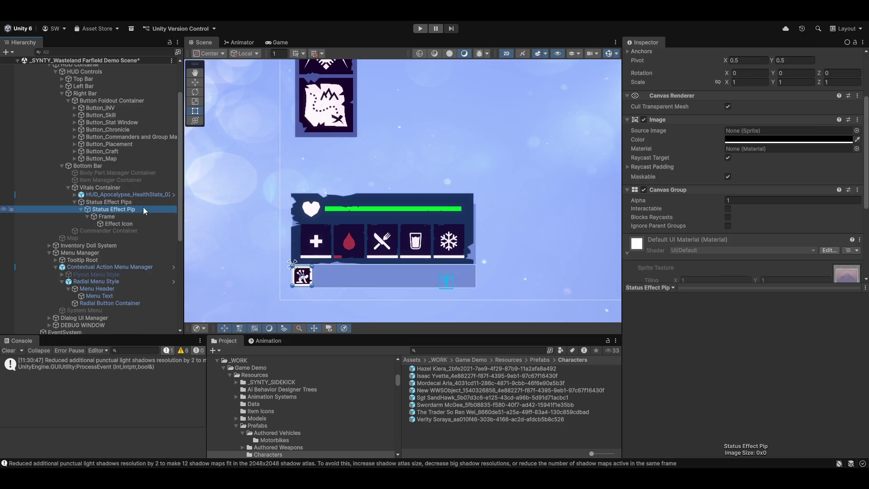
key(ctrl+d)
key(ctrl+d)
key(ctrl+d)
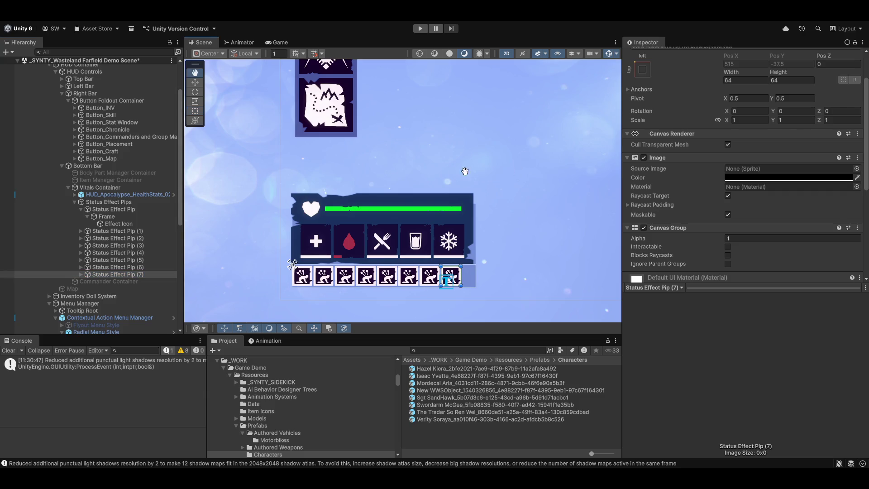
scroll(439, 212, down, 5)
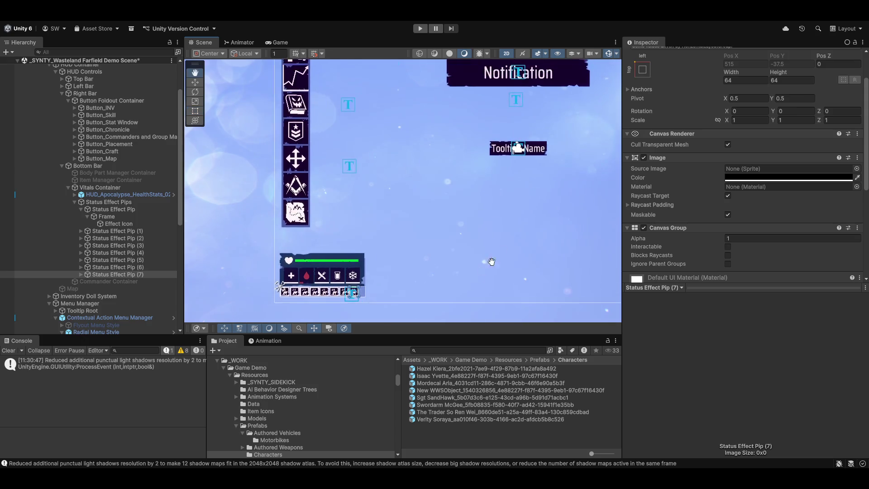
scroll(336, 219, up, 2)
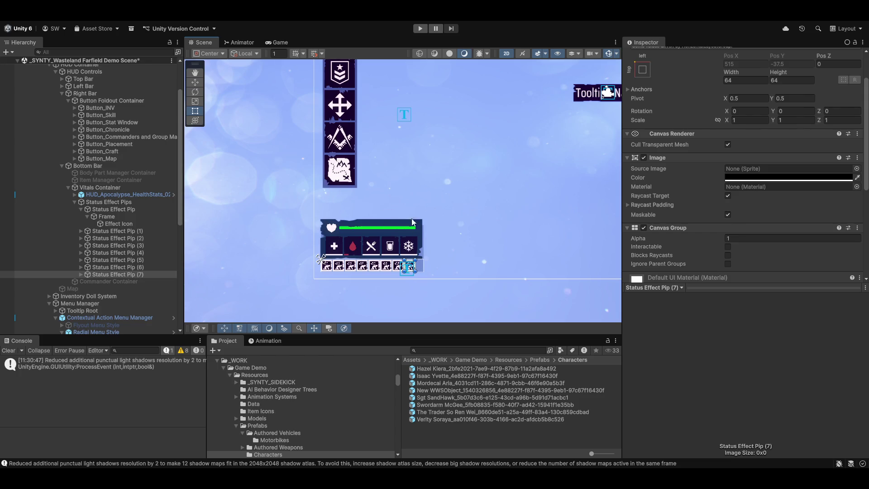
click(116, 238)
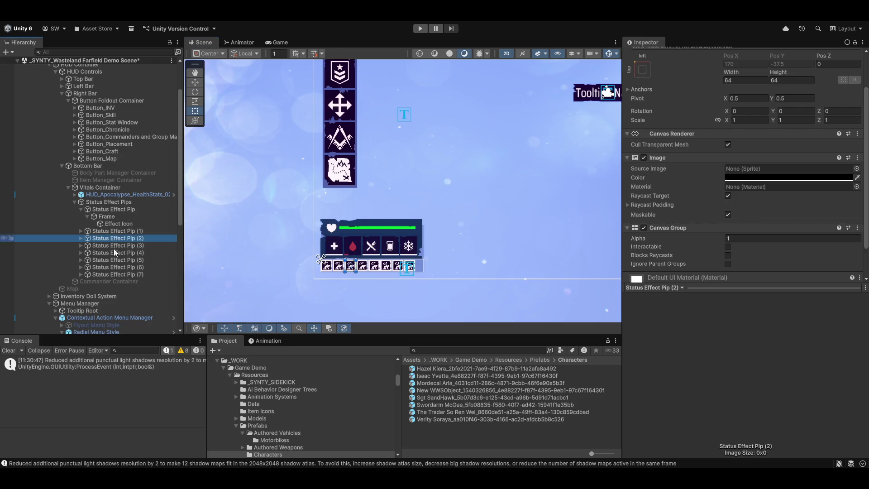
shift+click(114, 273)
key(Delete)
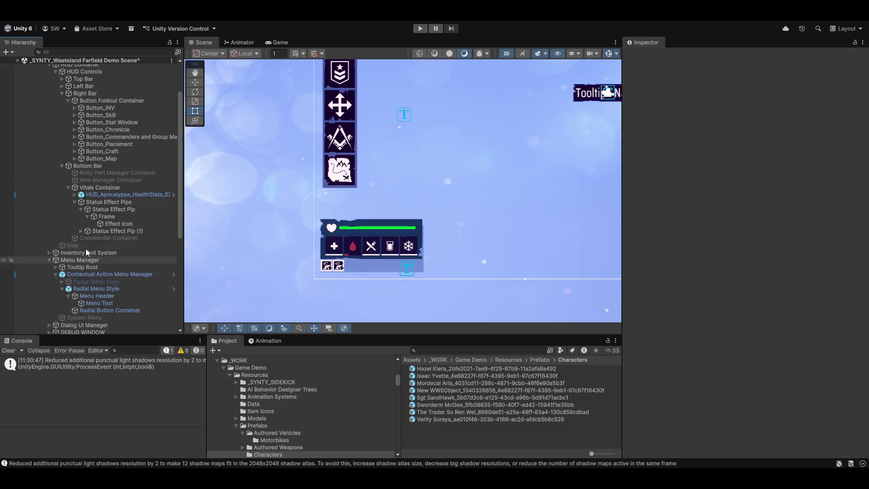
click(80, 210)
click(112, 216)
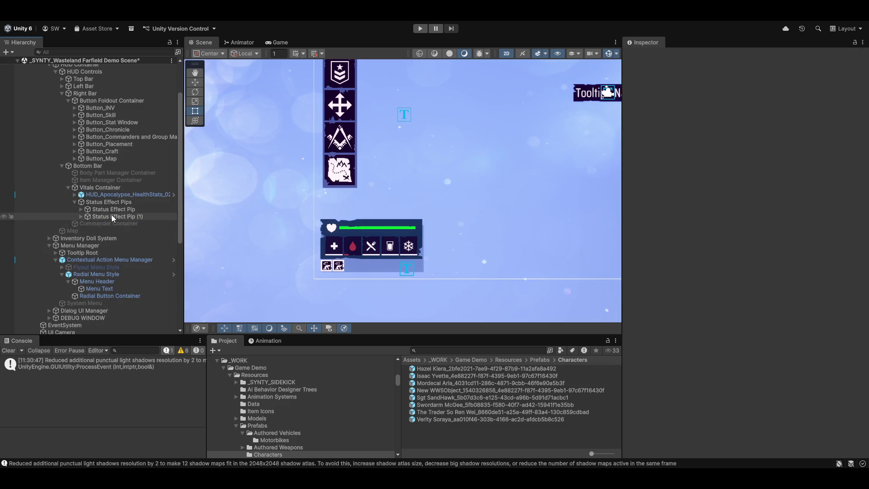
key(Delete)
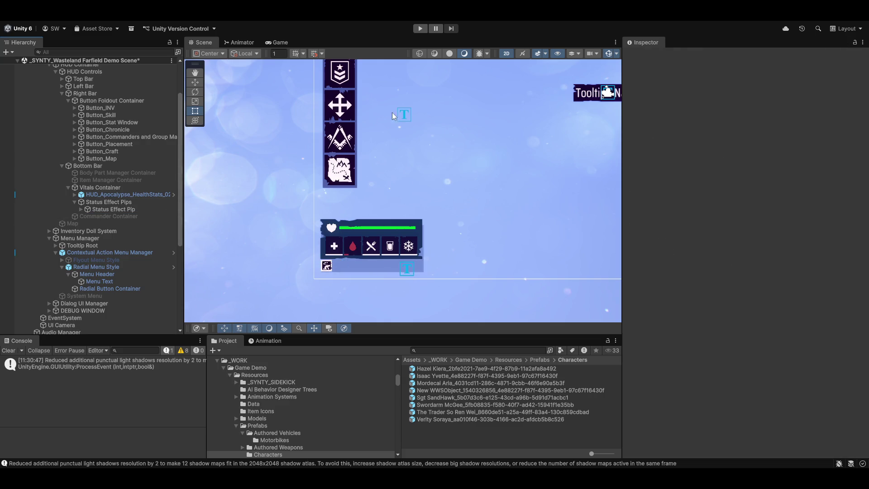
Step: Expand Right Bar and deactivate its Button Foldout Container
scroll(357, 227, down, 3)
scroll(321, 240, down, 2)
scroll(322, 237, down, 2)
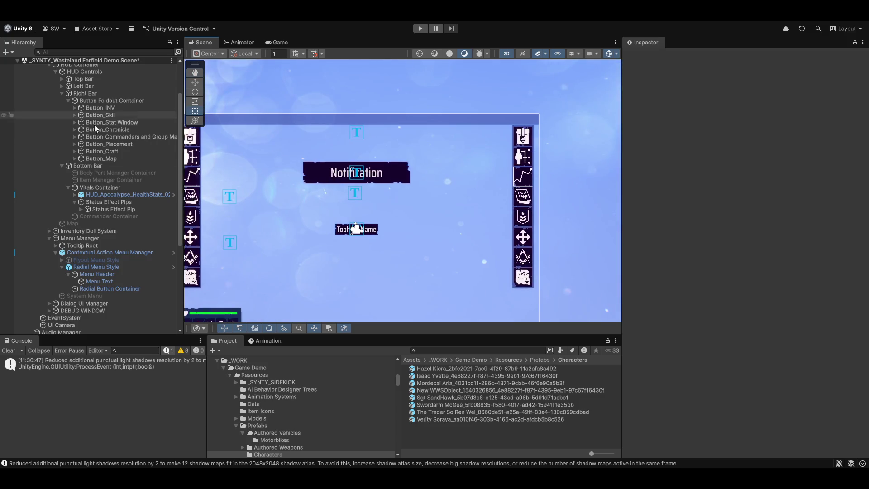
click(62, 94)
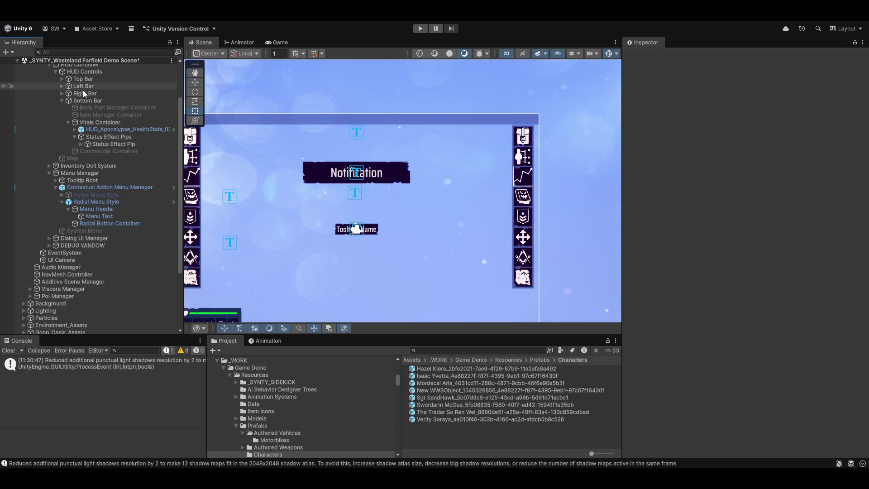
click(83, 91)
click(62, 93)
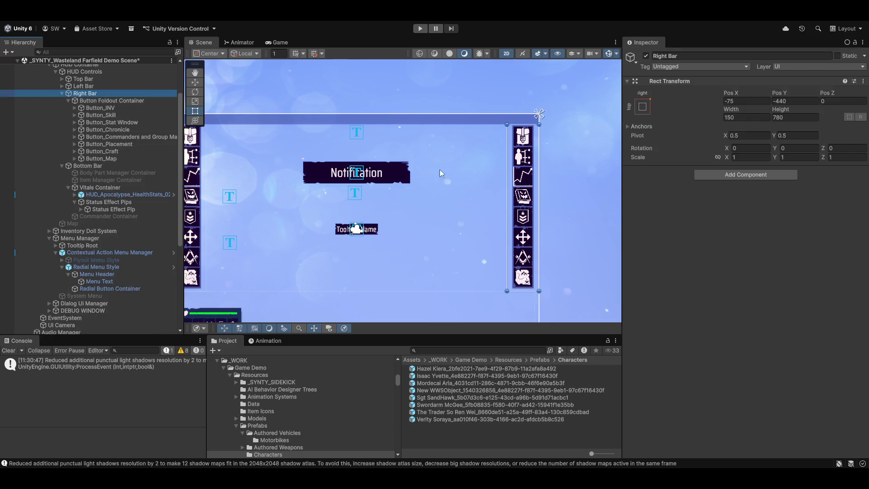
click(103, 100)
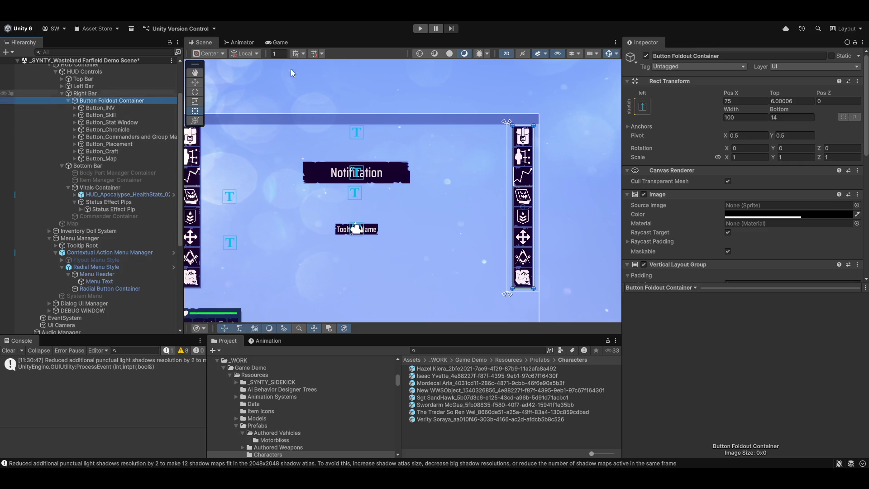
click(647, 56)
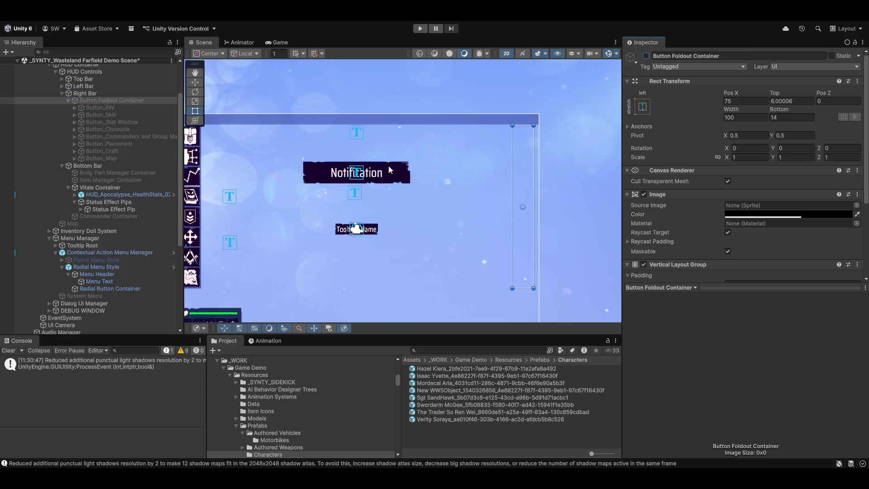
Step: Select Right Bar, pan around the HUD in the Scene view, and select Dialog UI Manager
click(85, 92)
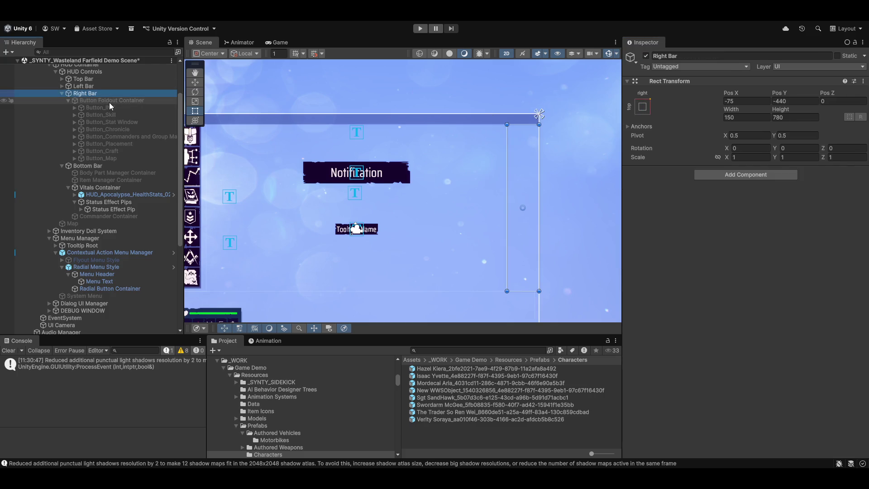
drag(410, 191, 432, 176)
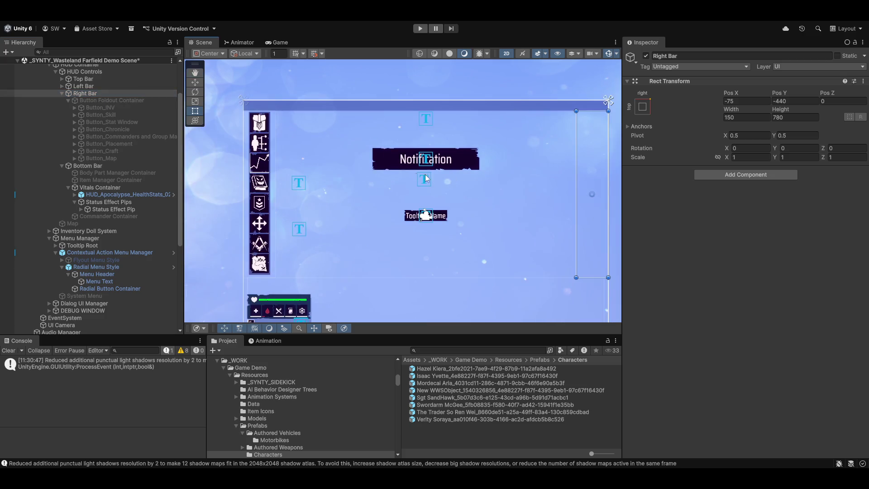
mouse_move(549, 165)
mouse_down()
mouse_move(502, 166)
mouse_move(494, 154)
mouse_up()
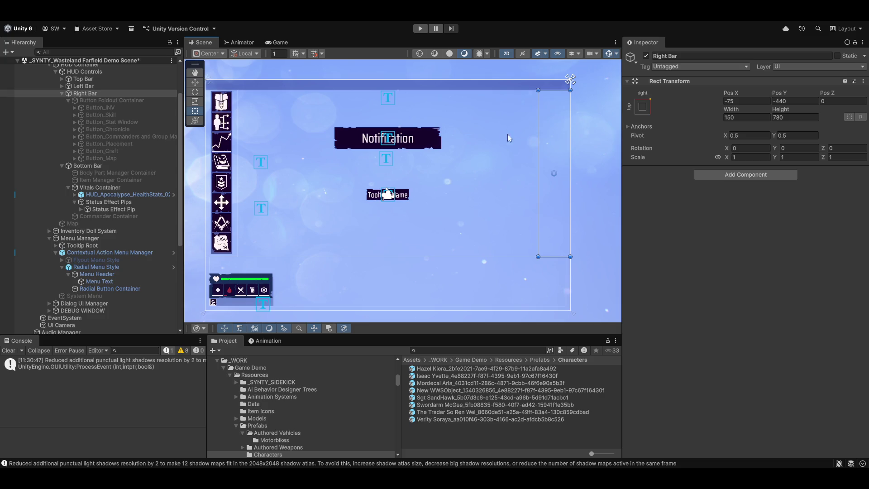
mouse_move(347, 241)
mouse_down()
mouse_move(483, 186)
mouse_move(376, 257)
mouse_move(483, 213)
mouse_move(469, 206)
mouse_up()
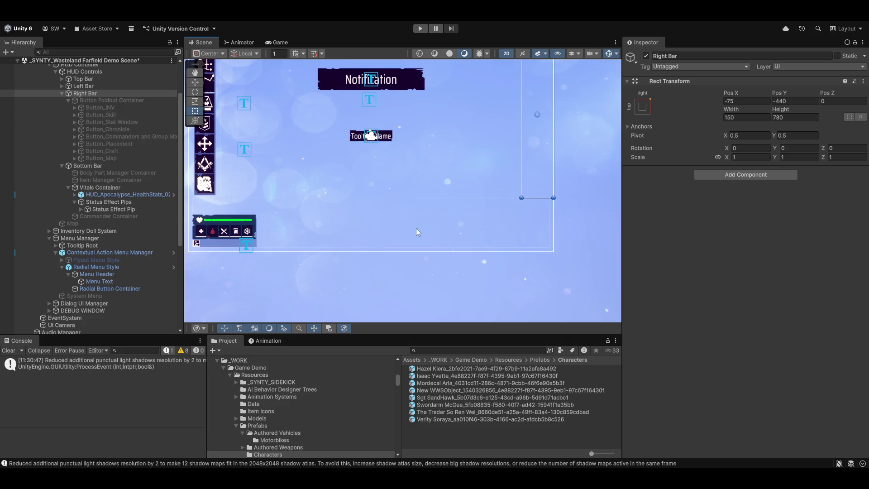
mouse_move(322, 159)
mouse_down()
mouse_move(298, 191)
mouse_move(399, 215)
mouse_move(303, 212)
mouse_move(346, 201)
mouse_up()
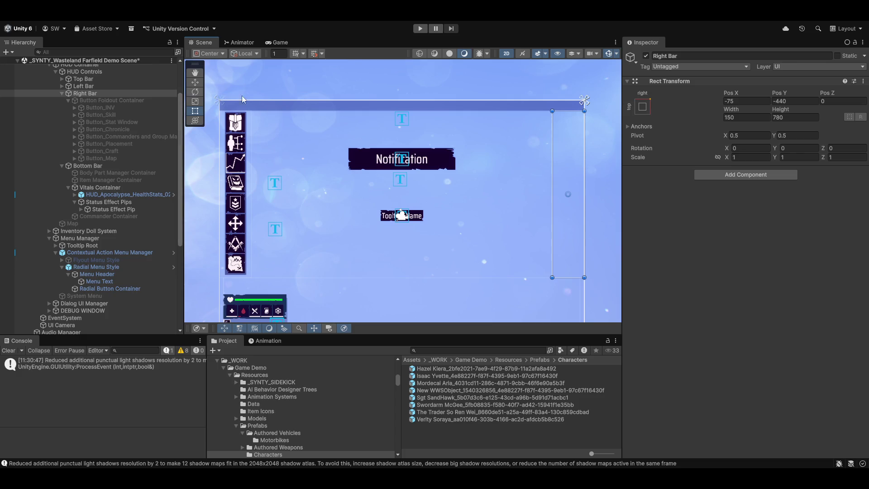
click(293, 106)
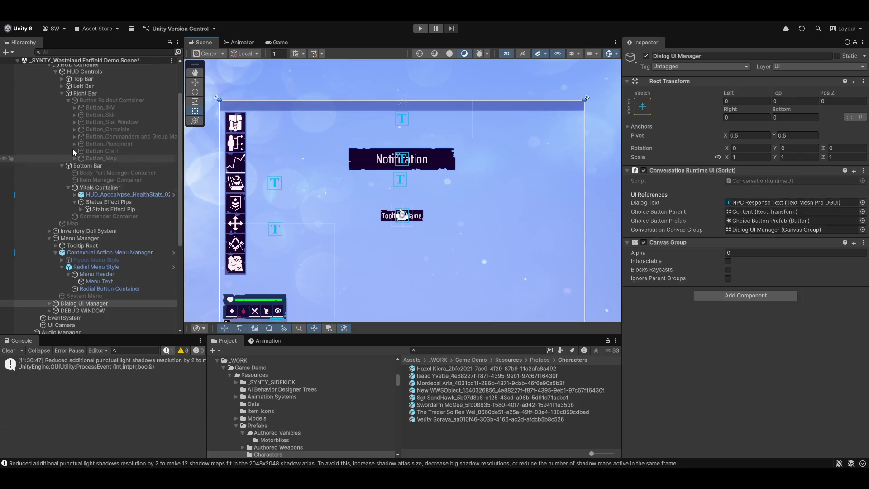
Step: Collapse the Right Bar group and select the Contextual Action Menu Manager
click(62, 93)
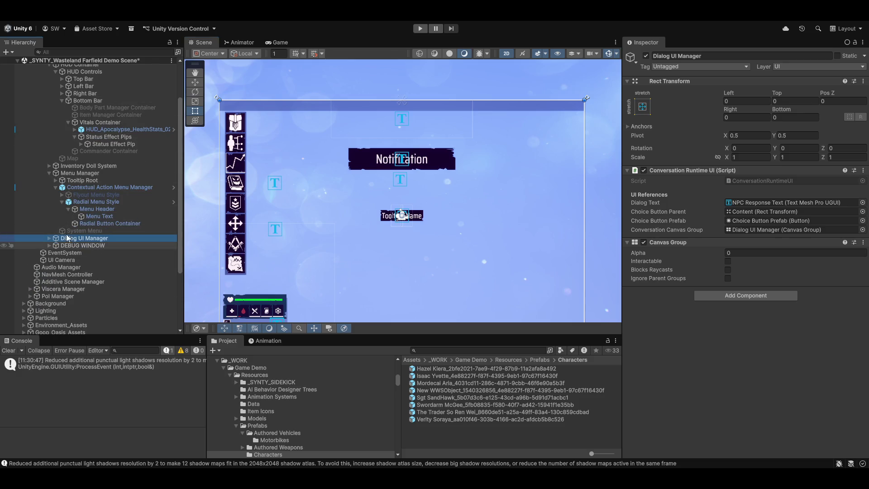
click(305, 107)
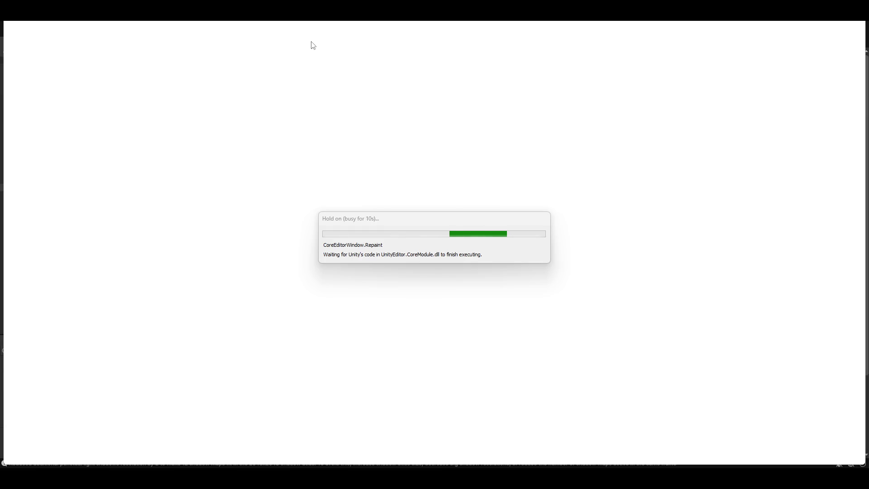
Step: Open Character Archetype, and Culture Creators > Archetype Event and State Creator in the Magnum Opus Editor
scroll(365, 253, down, 5)
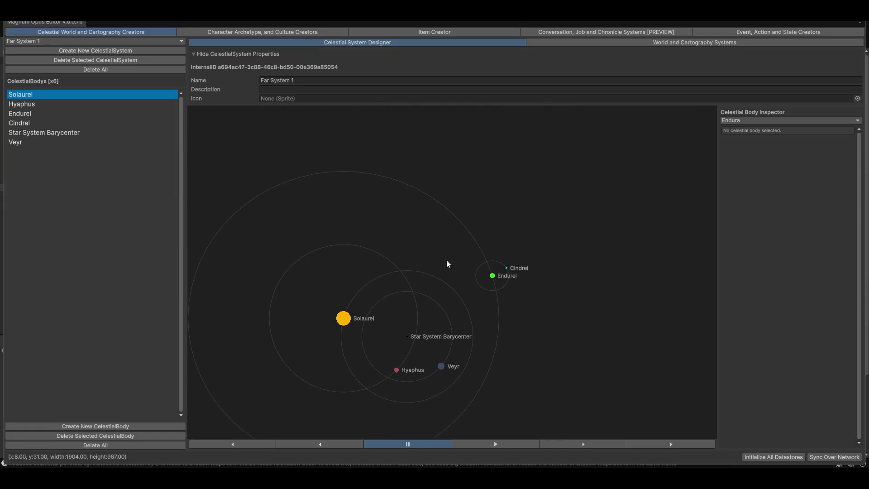
click(734, 31)
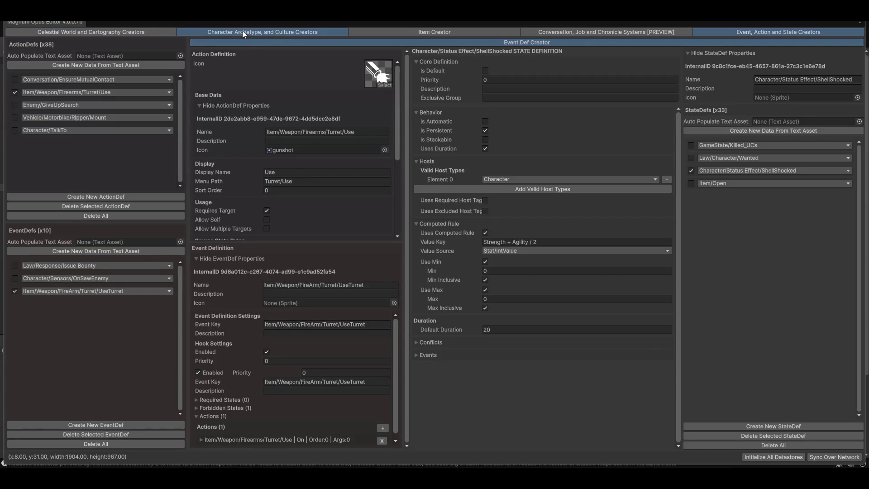
click(224, 33)
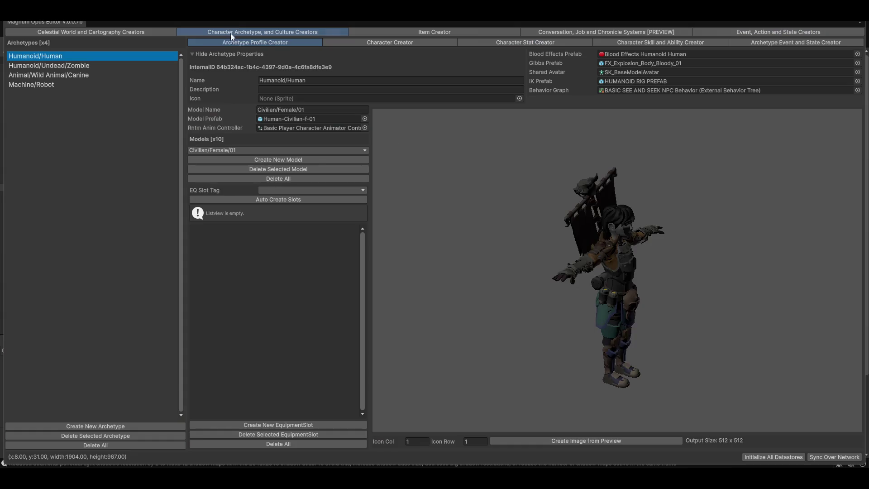
click(804, 43)
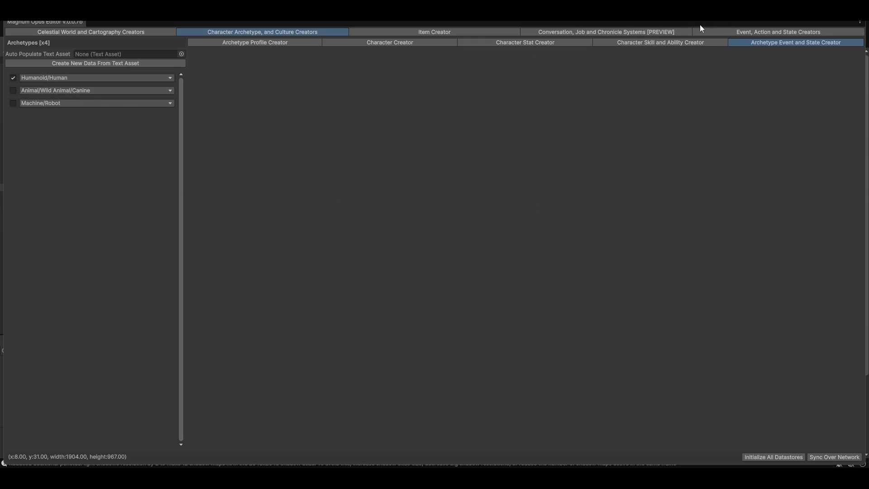
key(alt+Tab)
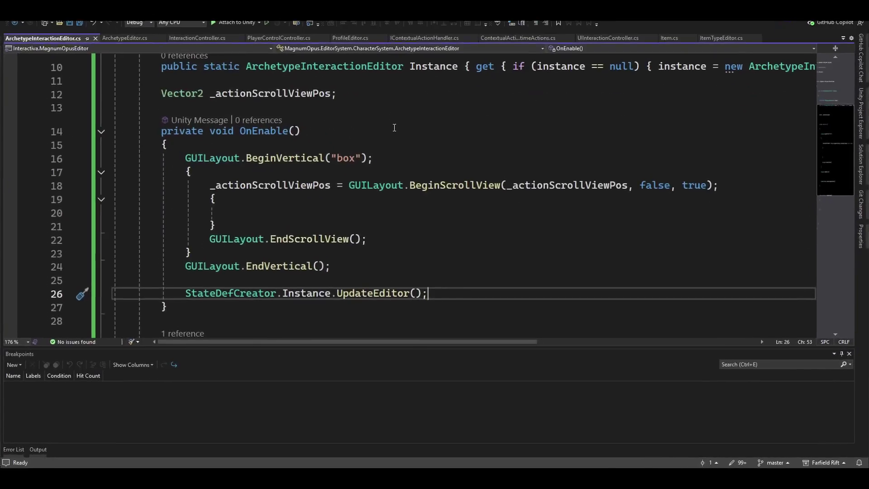
Step: Add ArchetypeInteractionEditor.Instance.UpdateEditor(); on line 85 of case 4 in ArchetypeEditor.cs and save
scroll(277, 225, up, 4)
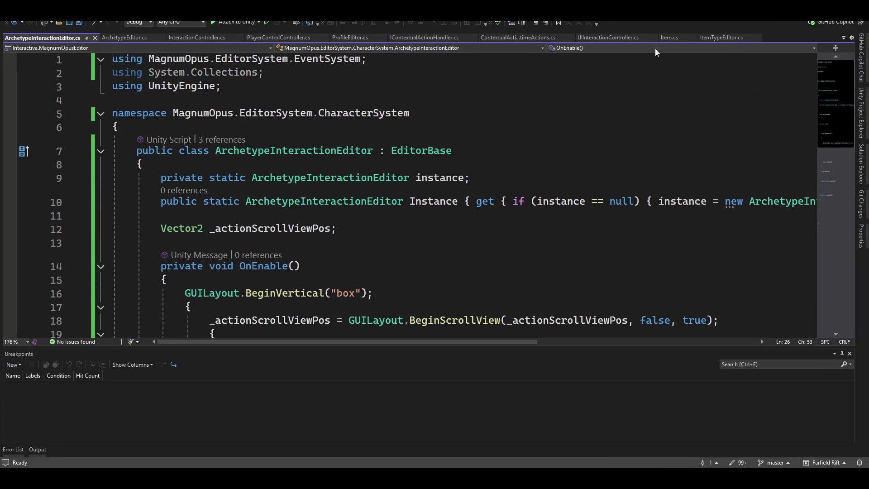
click(132, 37)
scroll(291, 227, down, 18)
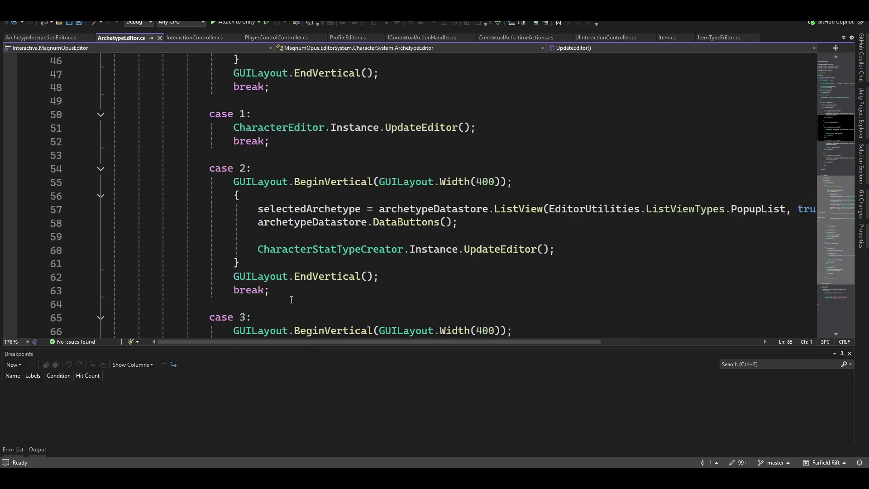
scroll(290, 297, down, 5)
scroll(267, 169, up, 3)
click(295, 303)
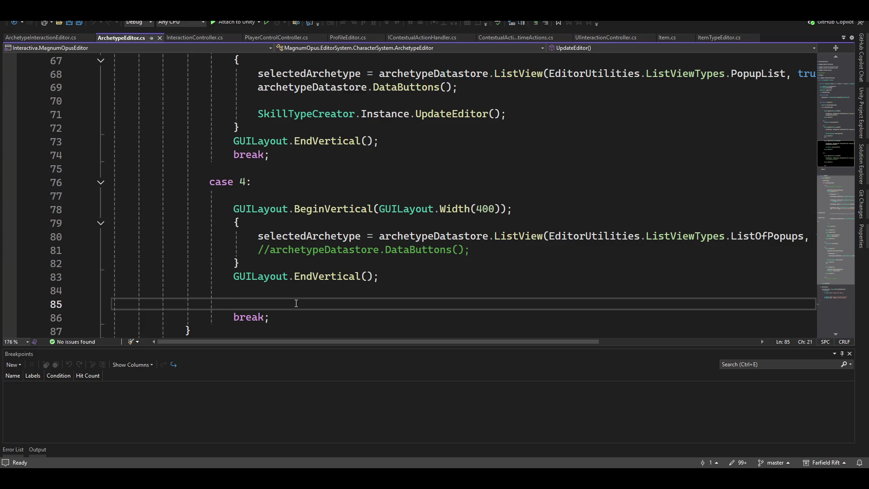
text(arch)
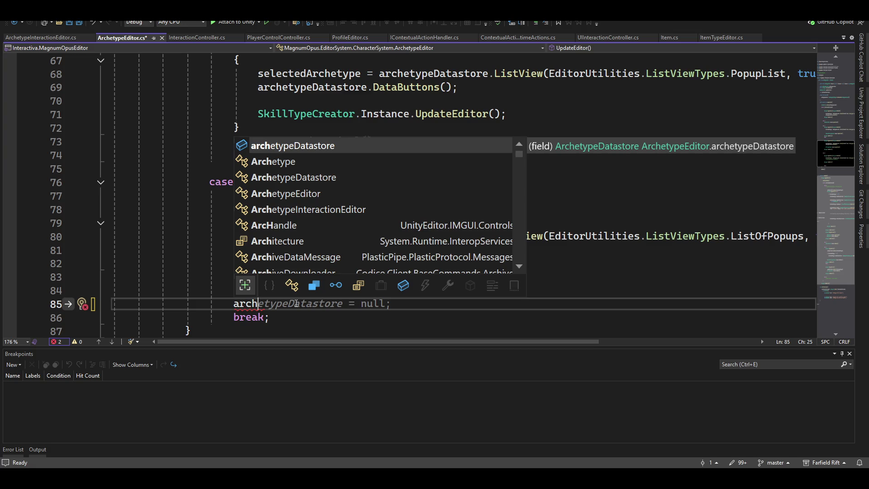
key(Down)
key(Down)
key(Down)
key(Tab)
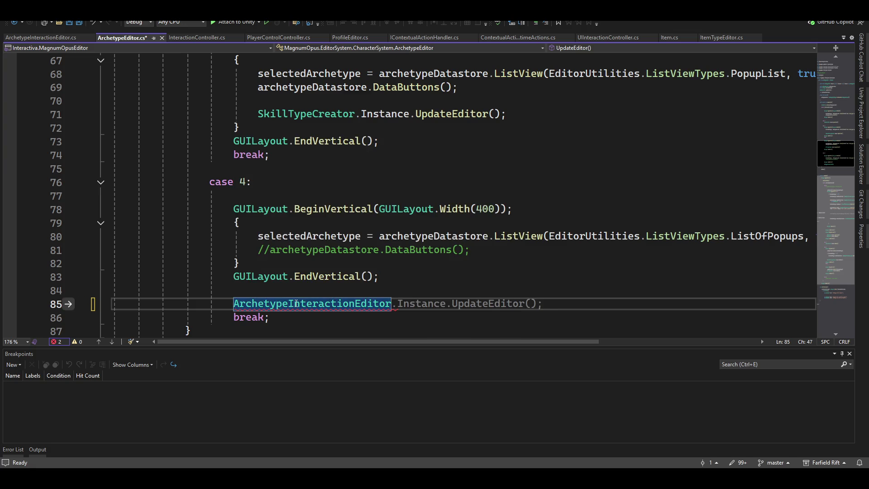
key(Tab)
key(ctrl+s)
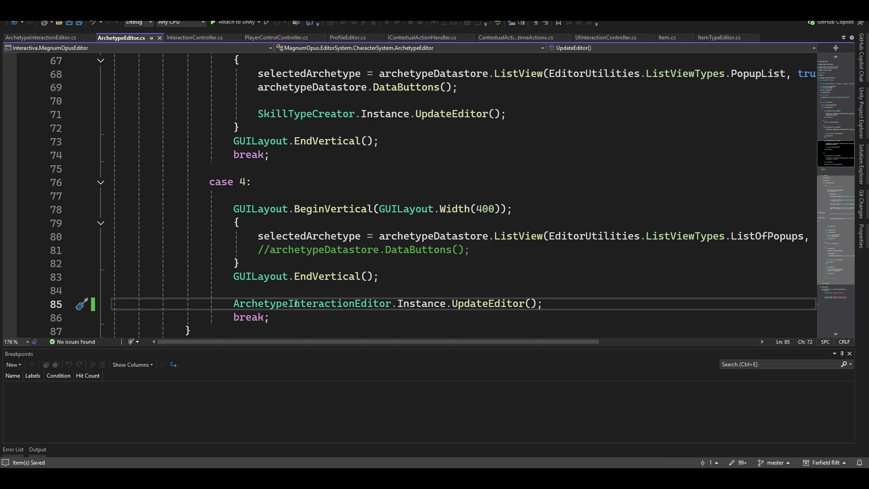
key(alt+Tab)
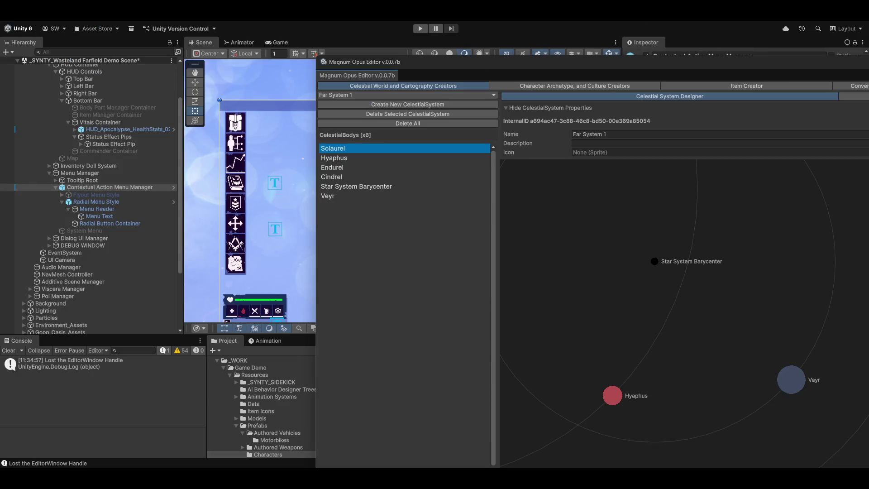
Step: Maximize the Magnum Opus Editor, revisit the Archetype Event and State Creator view, then open Event, Action and State Creators
mouse_move(598, 58)
mouse_down()
mouse_move(470, 80)
mouse_move(436, 105)
mouse_move(680, 21)
mouse_up()
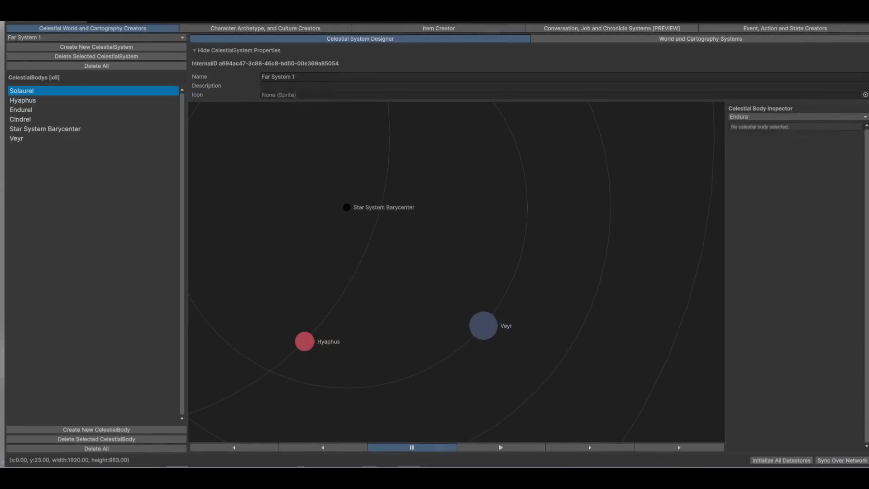
click(284, 28)
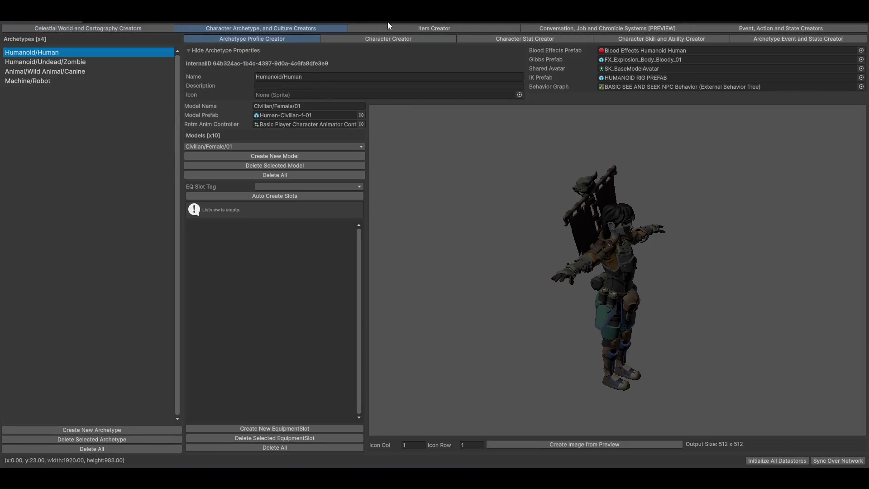
click(802, 37)
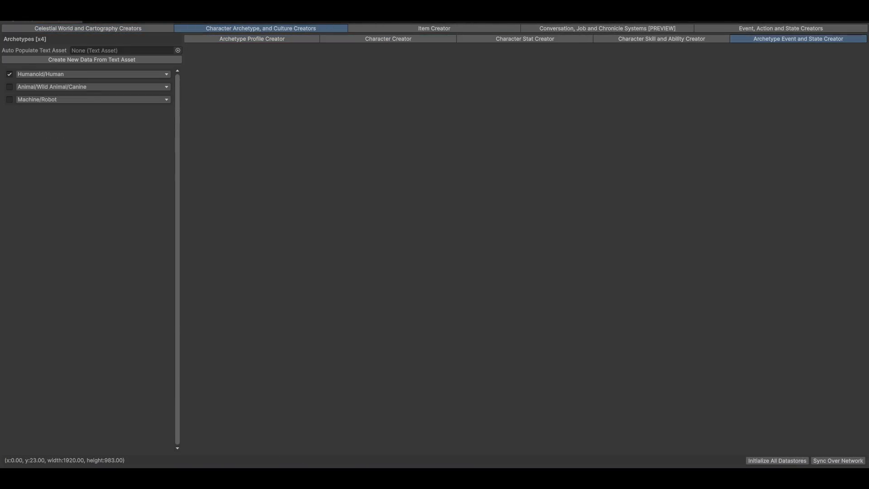
mouse_move(589, 21)
mouse_down()
mouse_move(572, 54)
mouse_move(636, 58)
mouse_move(486, 28)
mouse_move(273, 29)
mouse_move(635, 49)
mouse_move(624, 48)
mouse_up()
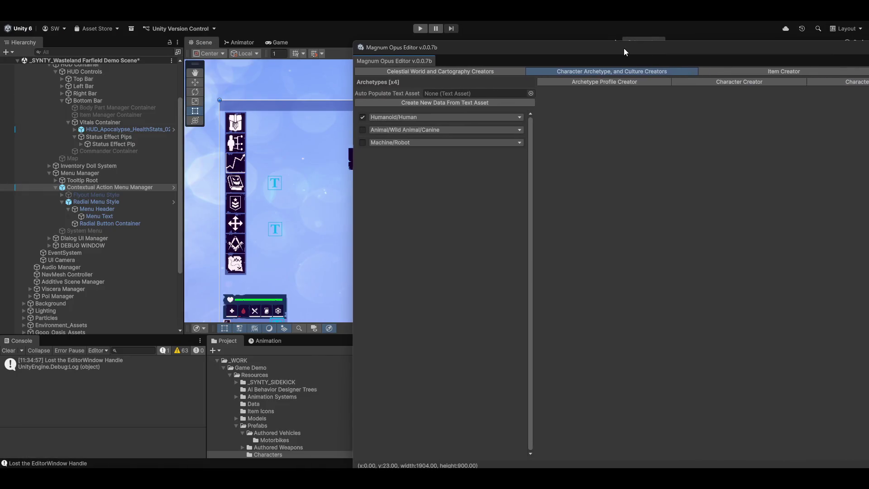
double_click(624, 48)
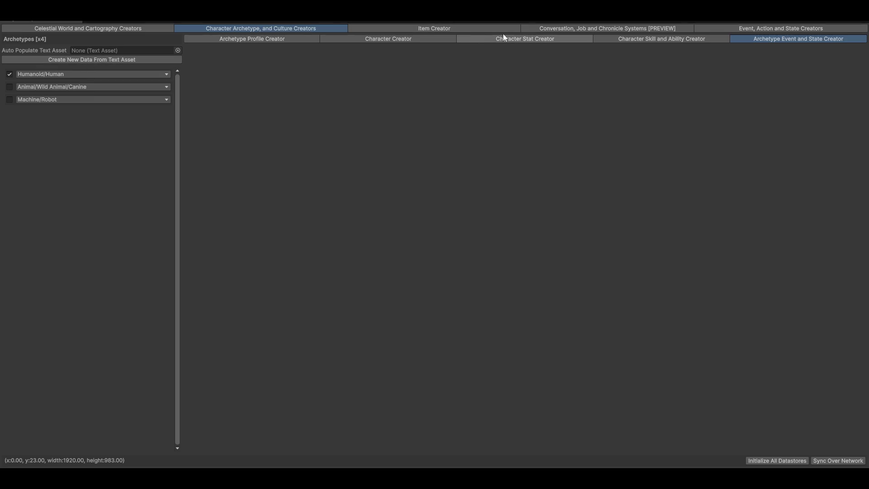
click(233, 39)
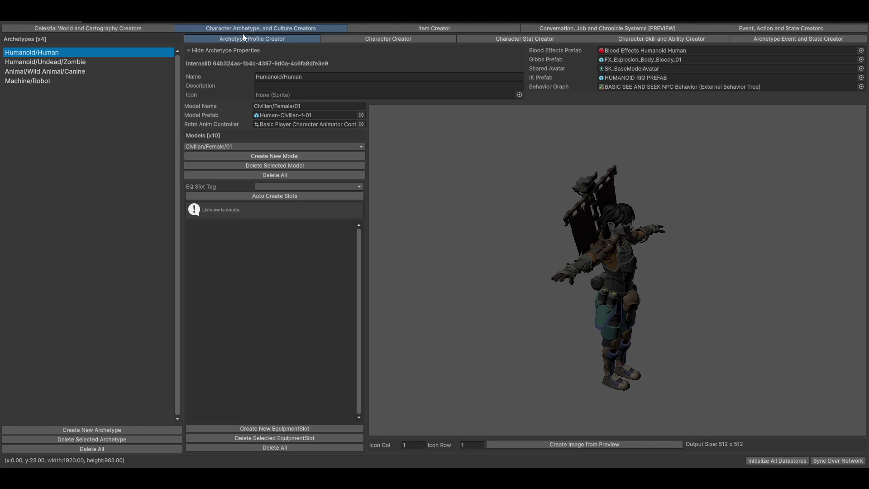
click(787, 37)
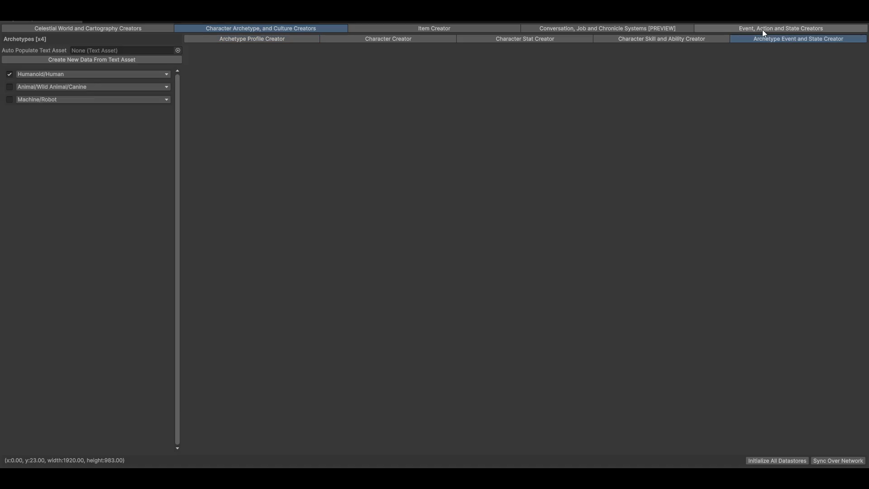
click(769, 29)
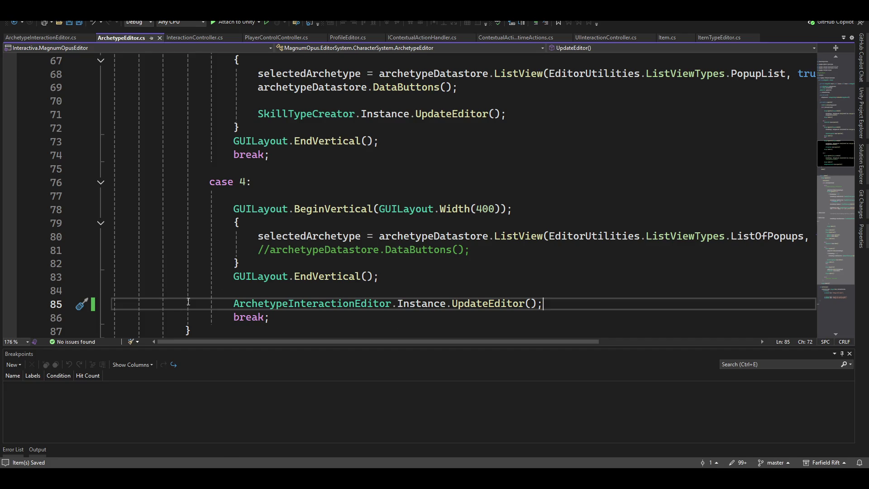
Step: Expand the WorkArea() method and go to the event creator comment in case 4
scroll(400, 217, down, 2)
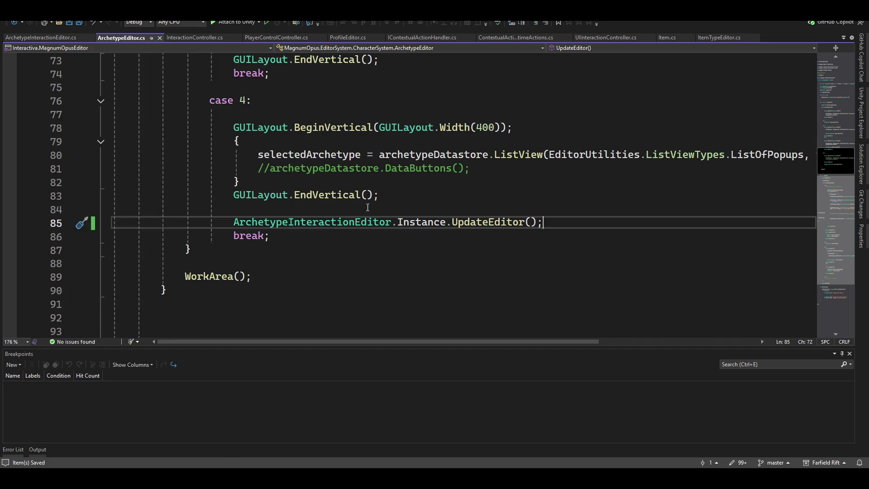
scroll(446, 258, down, 5)
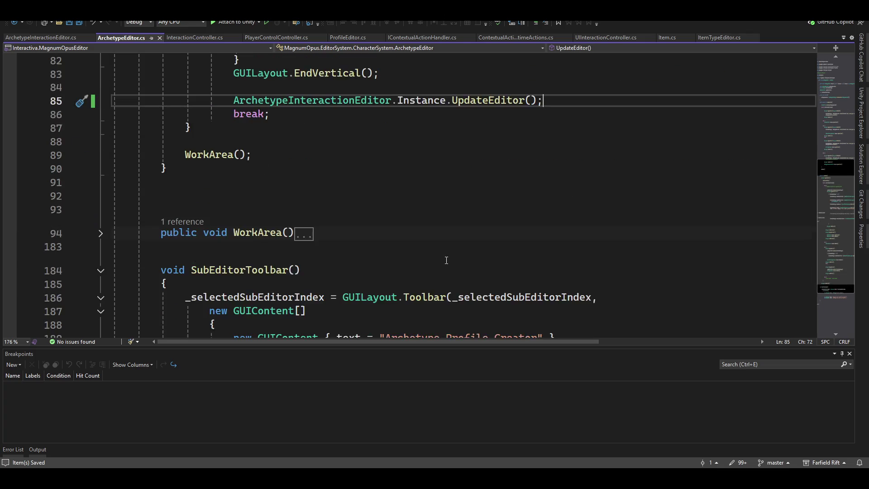
scroll(238, 262, up, 3)
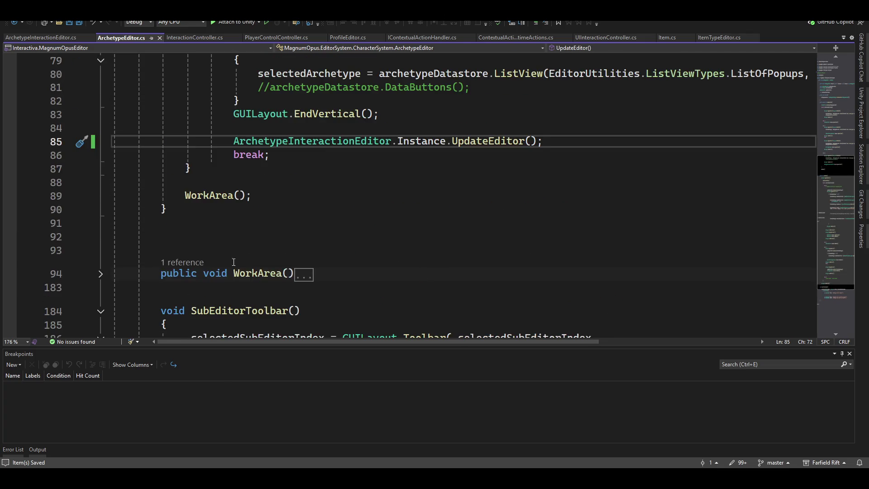
click(101, 273)
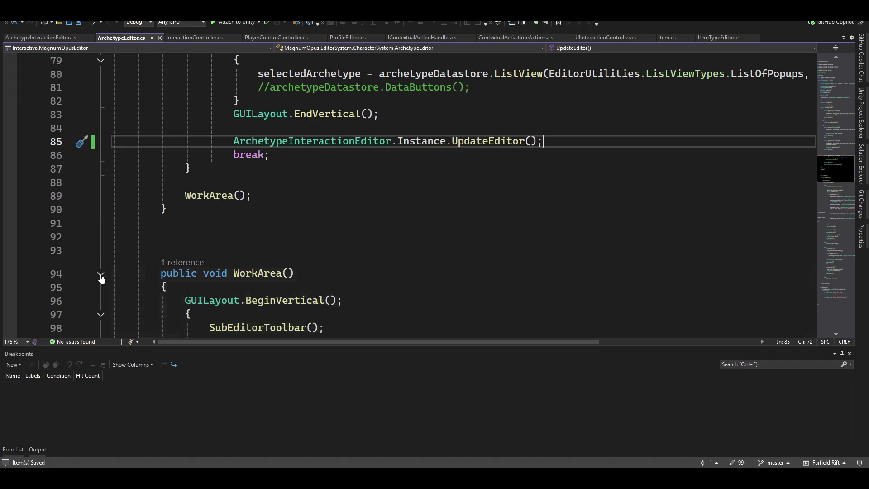
scroll(317, 256, down, 15)
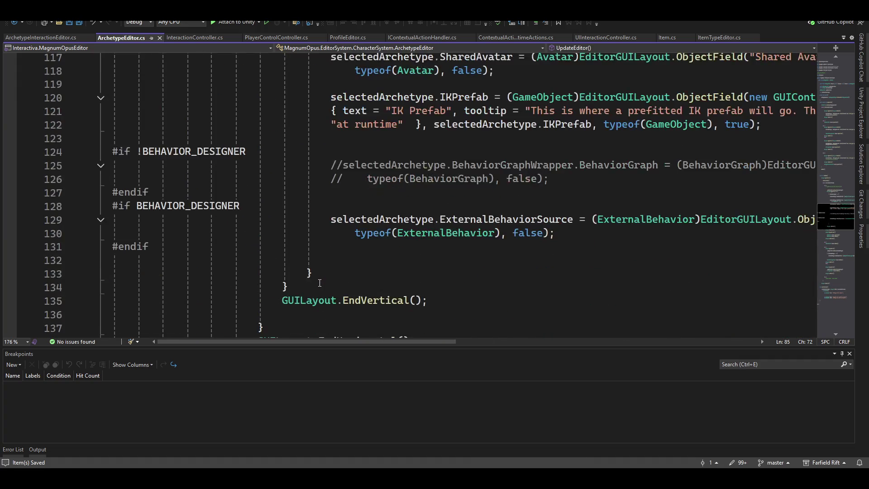
scroll(320, 283, down, 12)
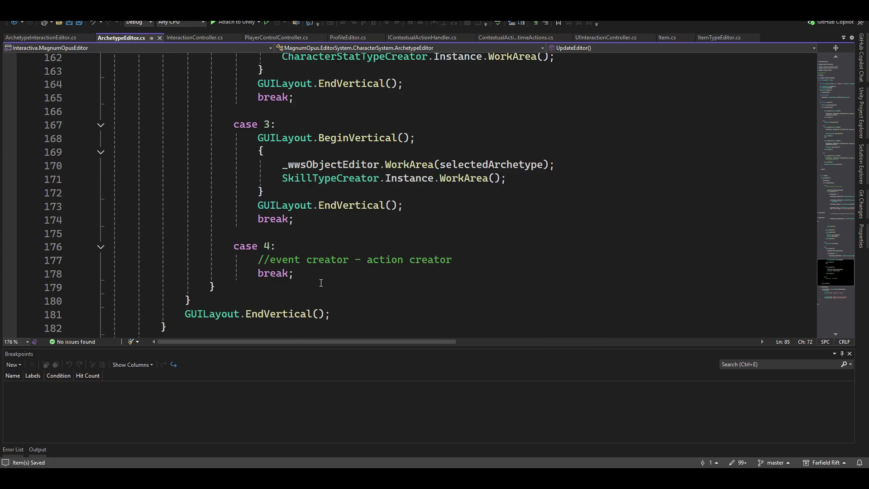
click(486, 258)
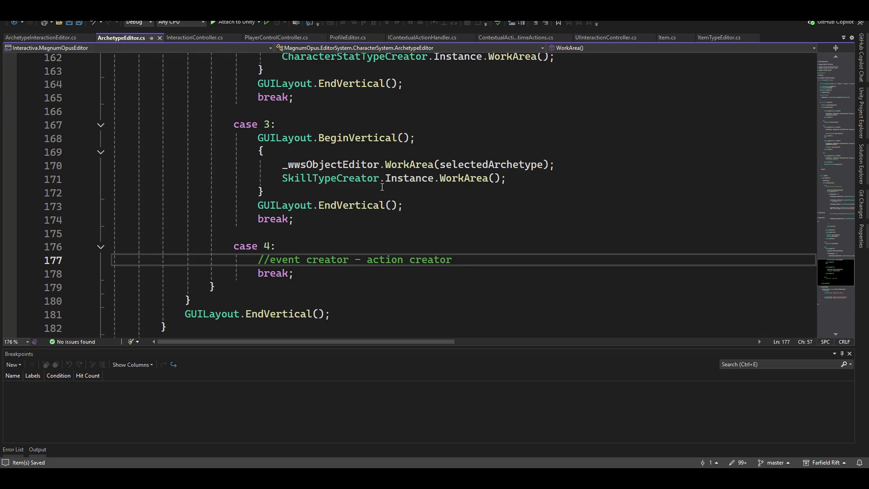
Step: Go to the definition of the UpdateEditor call in ArchetypeInteractionEditor with F12
scroll(408, 250, up, 3)
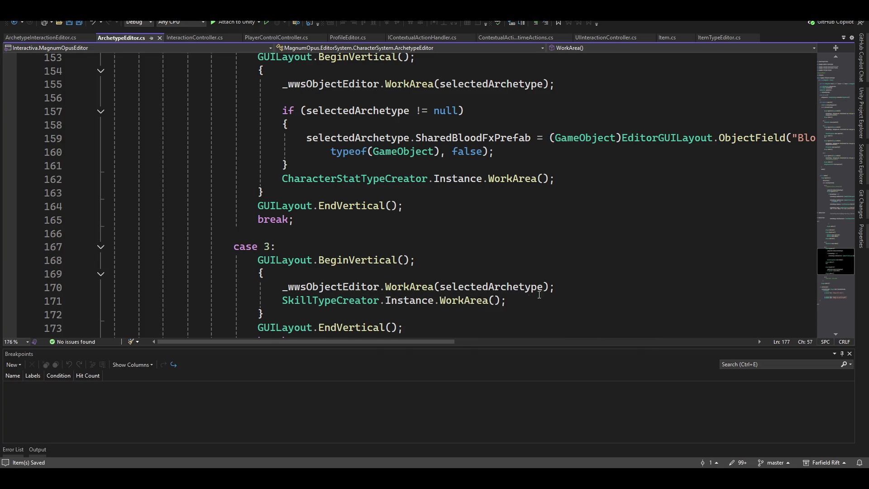
scroll(430, 265, up, 2)
scroll(370, 261, up, 20)
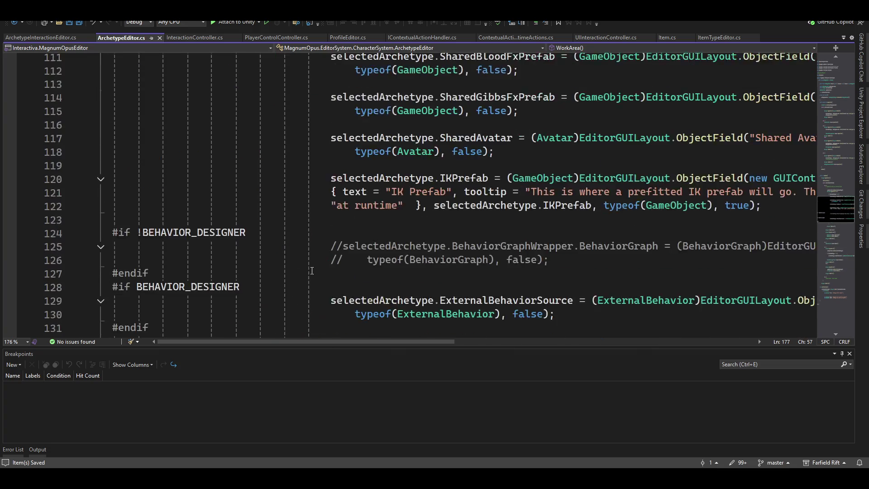
scroll(359, 256, up, 3)
click(495, 180)
key(F12)
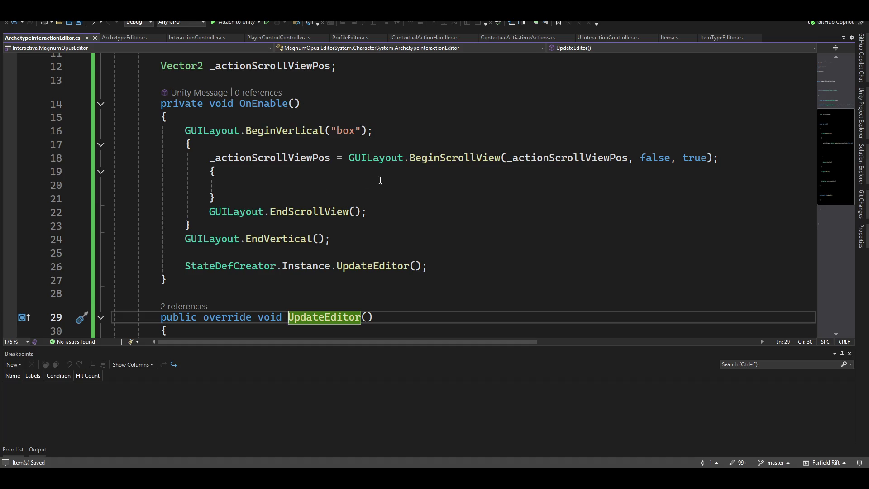
Step: Move the box, scroll-view and StateDefCreator code from OnEnable into UpdateEditor and save ArchetypeInteractionEditor.cs
scroll(366, 180, down, 2)
scroll(413, 204, up, 3)
scroll(412, 204, down, 1)
mouse_move(180, 131)
mouse_down()
mouse_move(376, 131)
mouse_move(440, 269)
mouse_up()
key(ctrl+c)
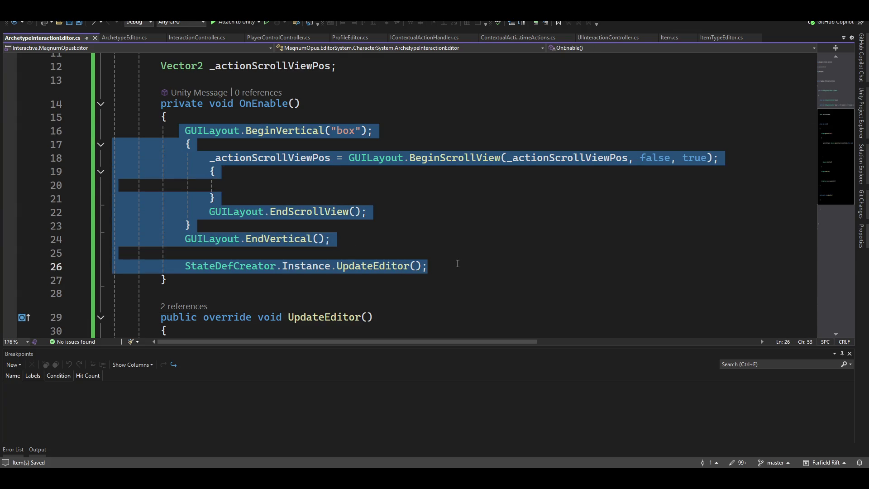
key(BackSpace)
key(Up)
key(Down)
key(Down)
key(Down)
key(Down)
key(ctrl+v)
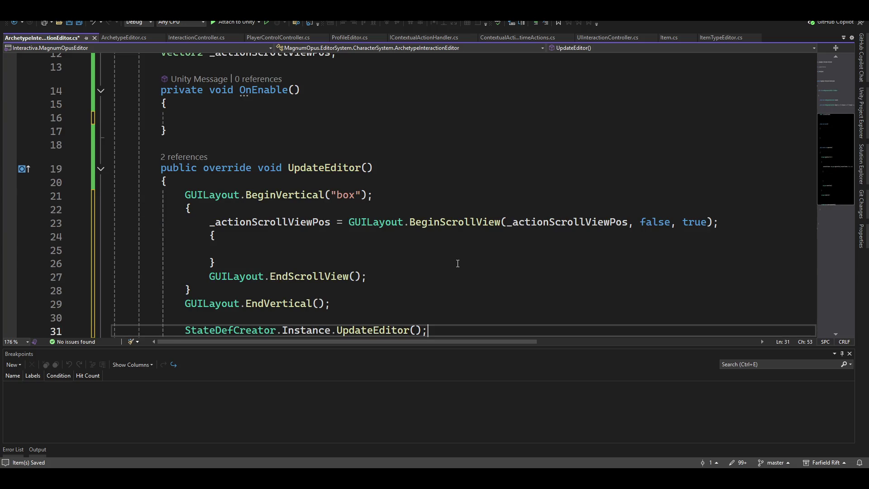
key(ctrl+s)
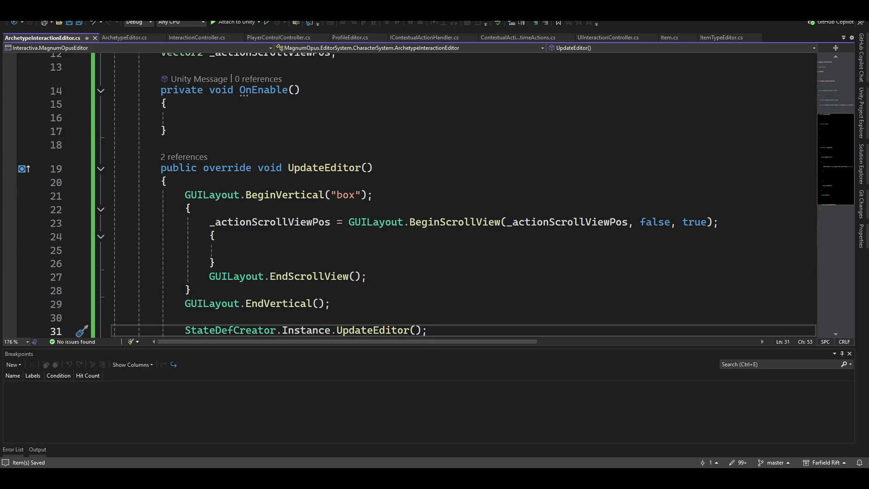
key(alt+Tab)
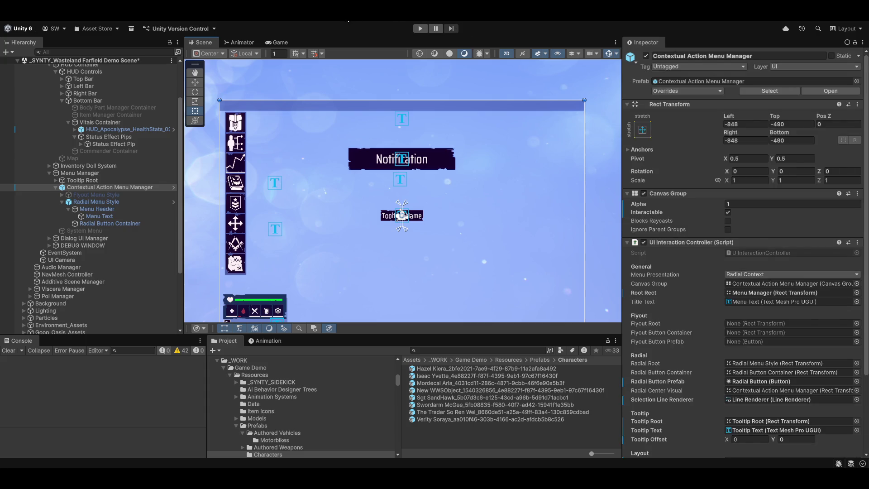
Step: Launch the Magnum Opus Editor, show its Archetype Event and State Creator sub-tab, and maximize it
click(286, 21)
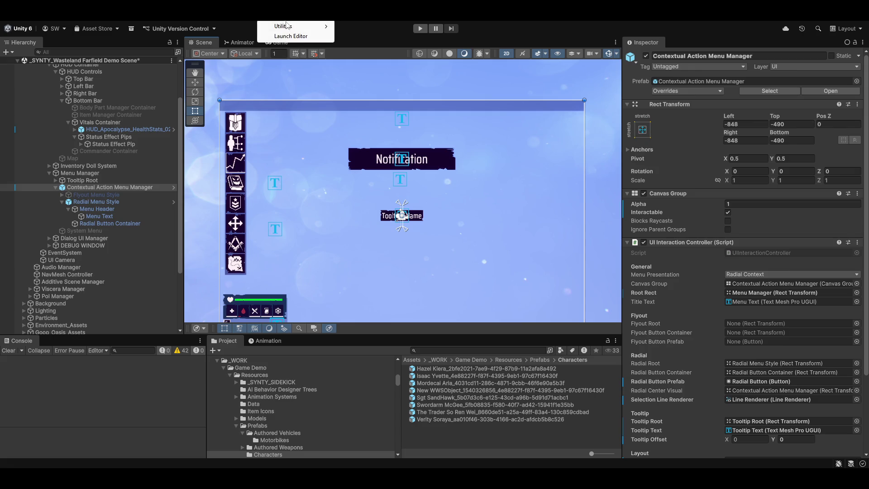
click(288, 36)
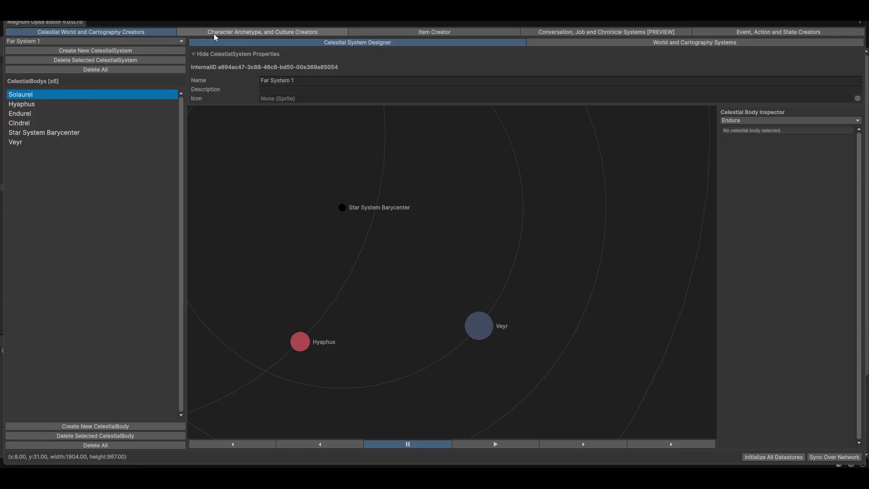
click(214, 33)
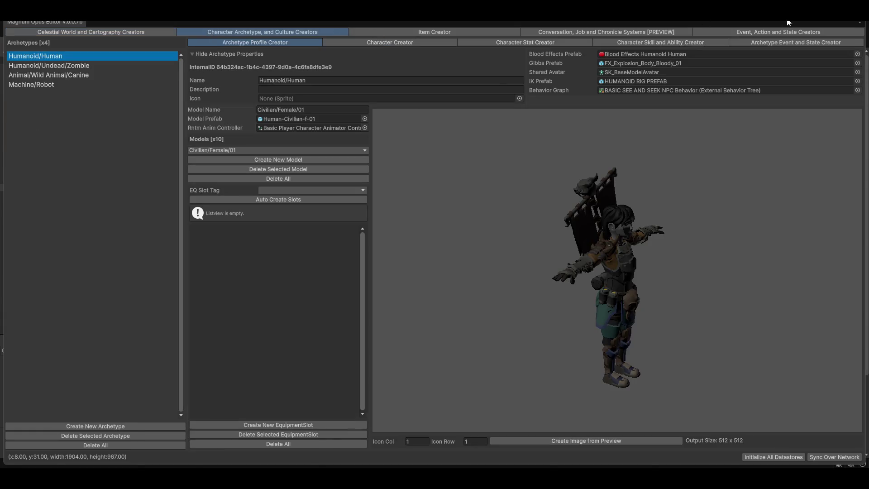
click(801, 42)
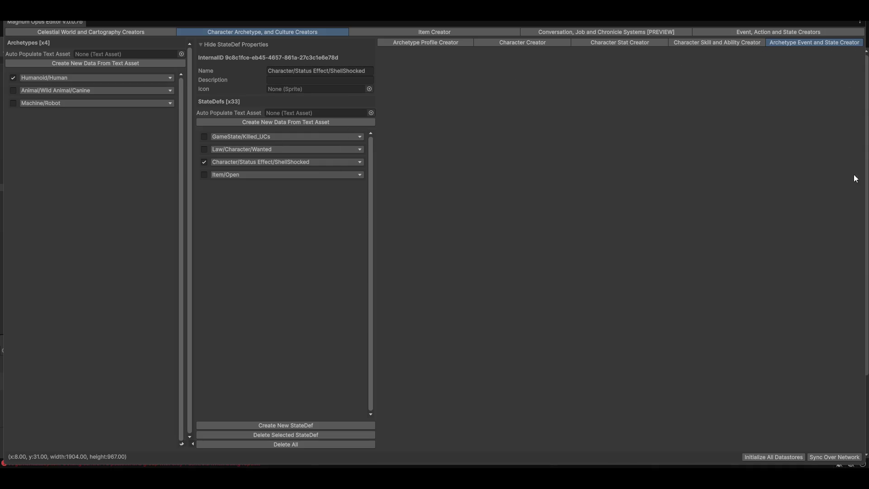
key(shift+space)
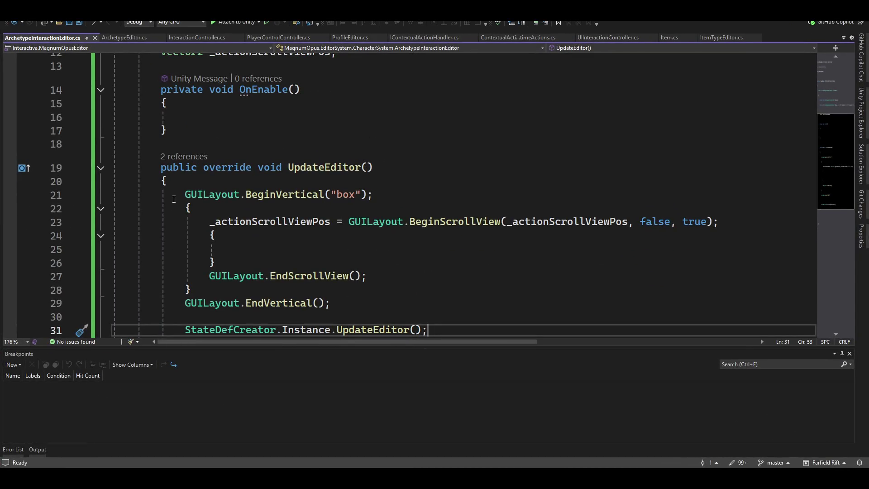
Step: Switch to ArchetypeEditor.cs and find case 4's ArchetypeInteractionEditor UpdateEditor call
click(144, 38)
scroll(136, 244, up, 3)
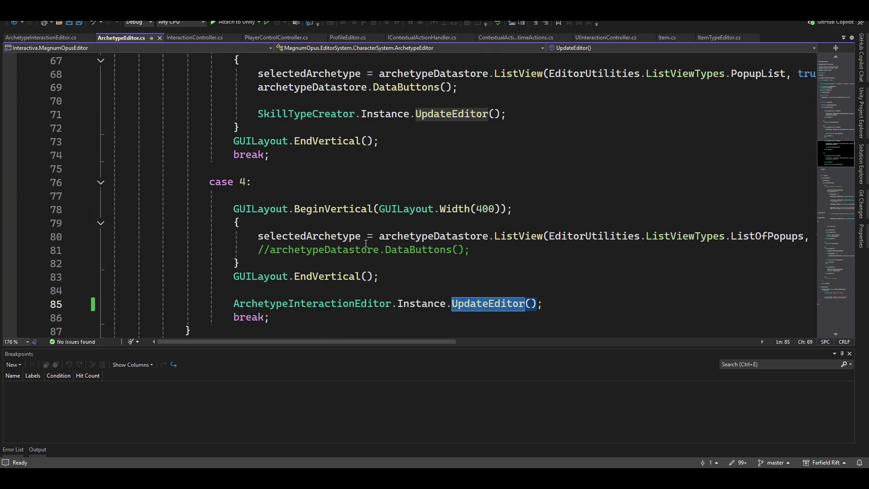
scroll(297, 299, up, 3)
scroll(316, 290, down, 2)
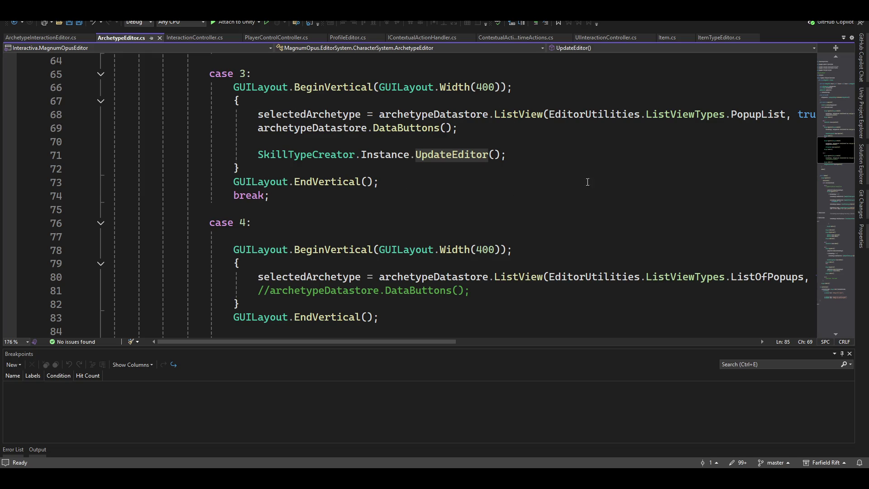
scroll(429, 213, up, 3)
scroll(297, 194, up, 2)
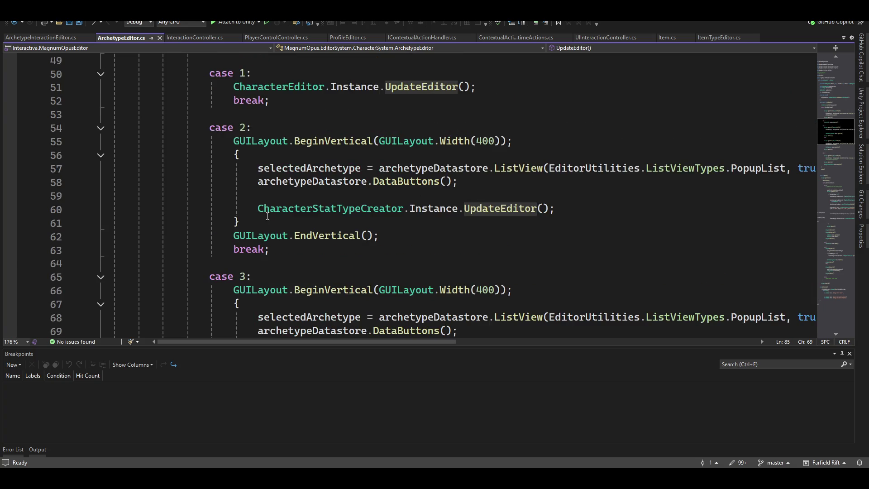
scroll(453, 217, down, 3)
scroll(368, 245, up, 2)
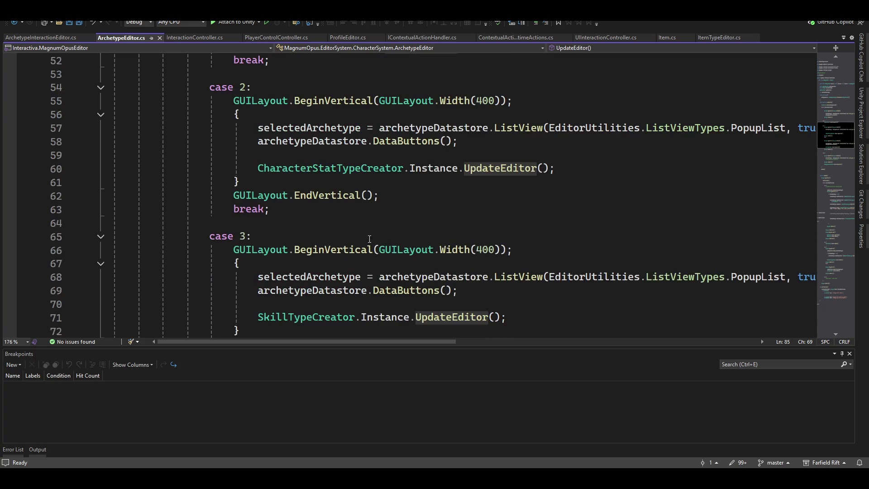
scroll(340, 189, up, 5)
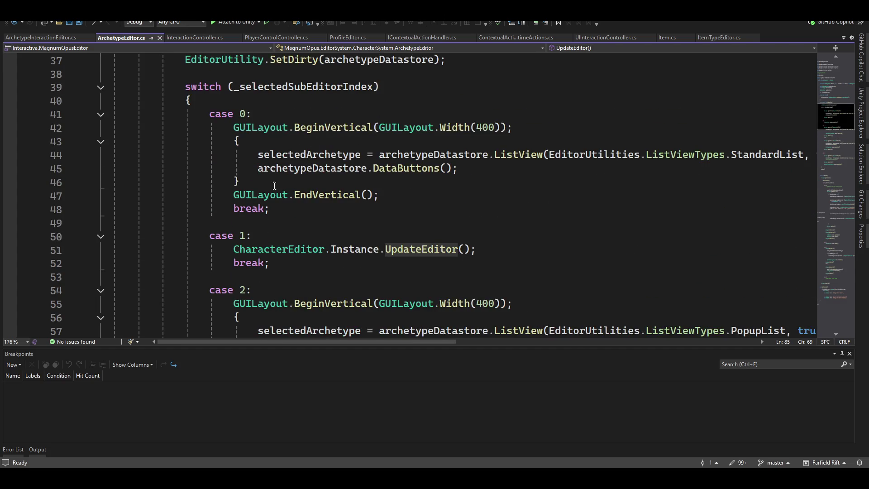
scroll(268, 192, down, 14)
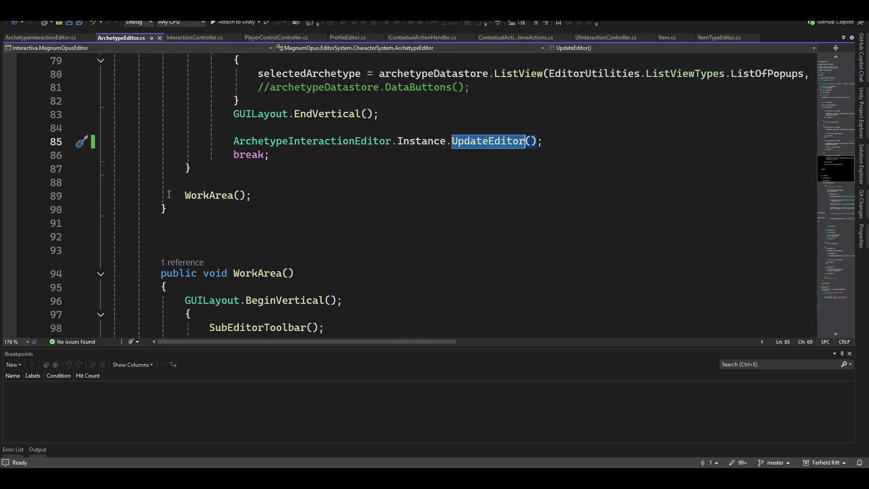
Step: Delete the UpdateEditor call on line 85 and the blank lines after GUILayout.EndVertical()
click(569, 146)
key(Home)
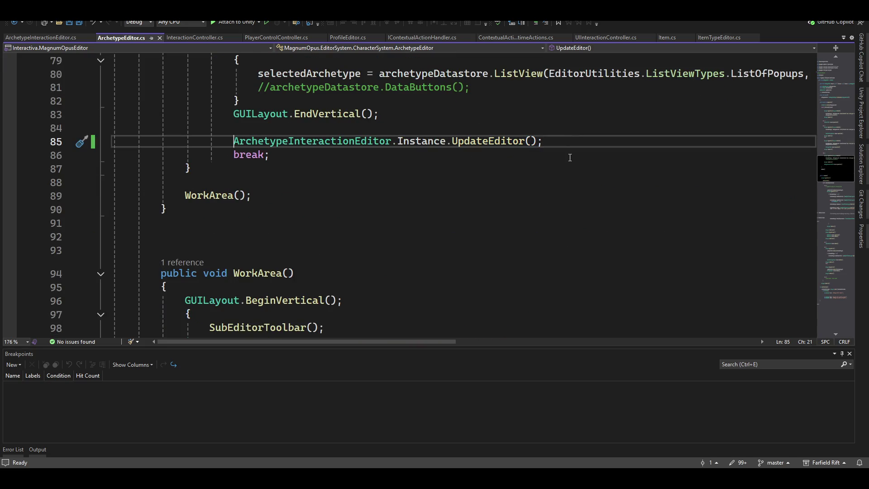
key(shift+End)
key(Delete)
key(Up)
key(Up)
key(End)
key(Delete)
key(Delete)
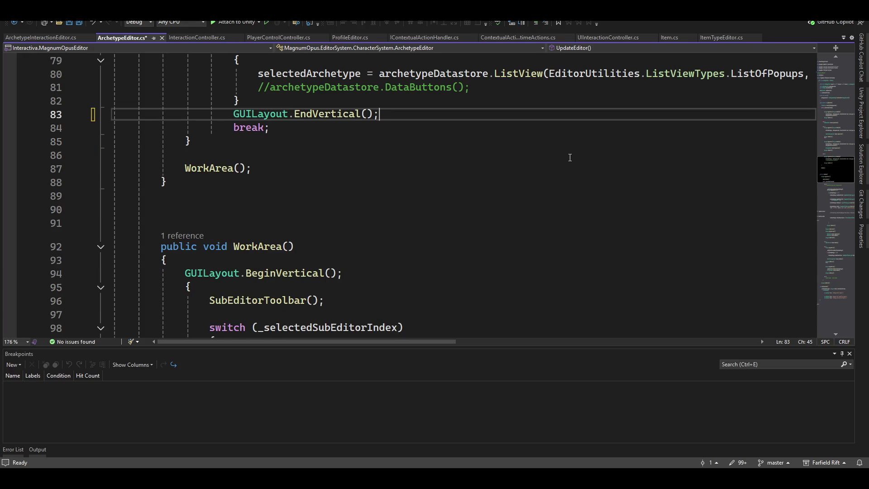
Step: Add ArchetypeInteractionEditor.Instance.UpdateEditor(); below WorkArea's case 4 comment, save, and return to Unity
scroll(570, 157, down, 20)
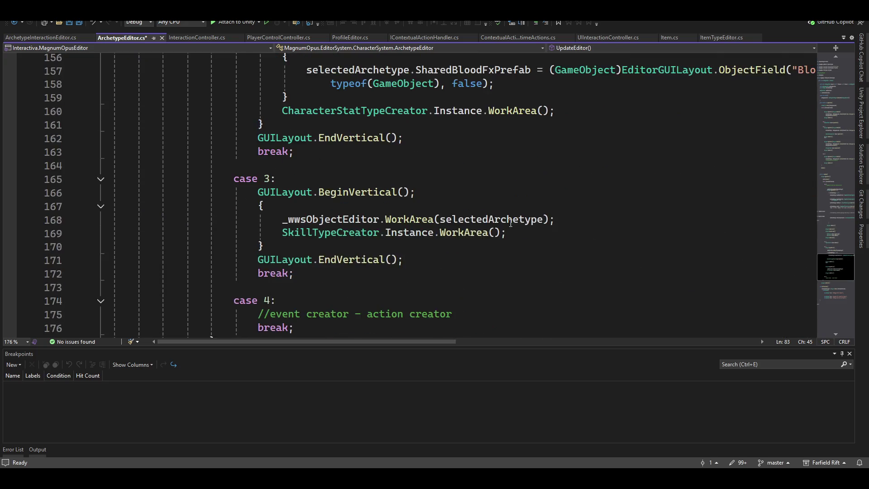
scroll(510, 224, down, 5)
scroll(543, 218, up, 3)
click(571, 226)
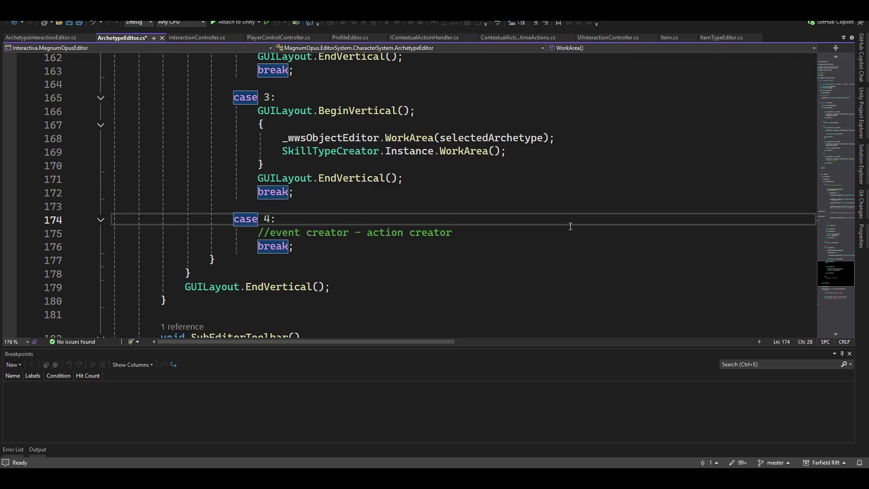
key(Down)
key(Return)
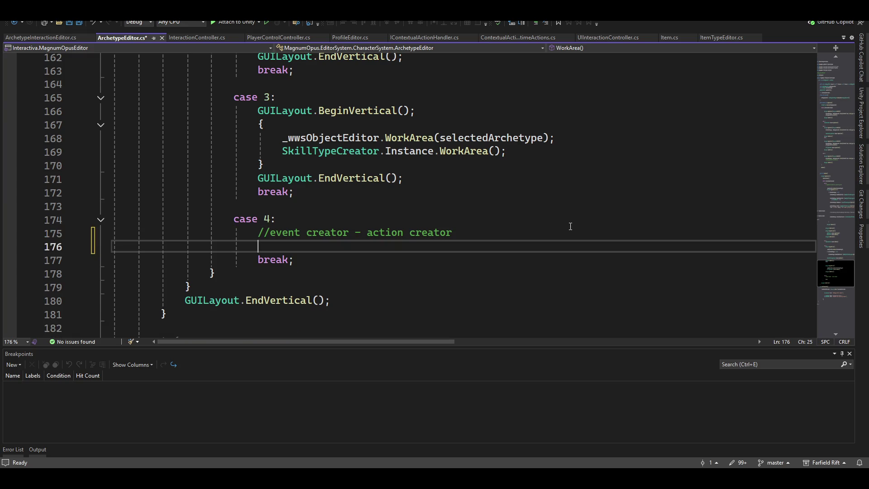
text(ArchetypeInteractionEditor.Instance.UpdateEditor();)
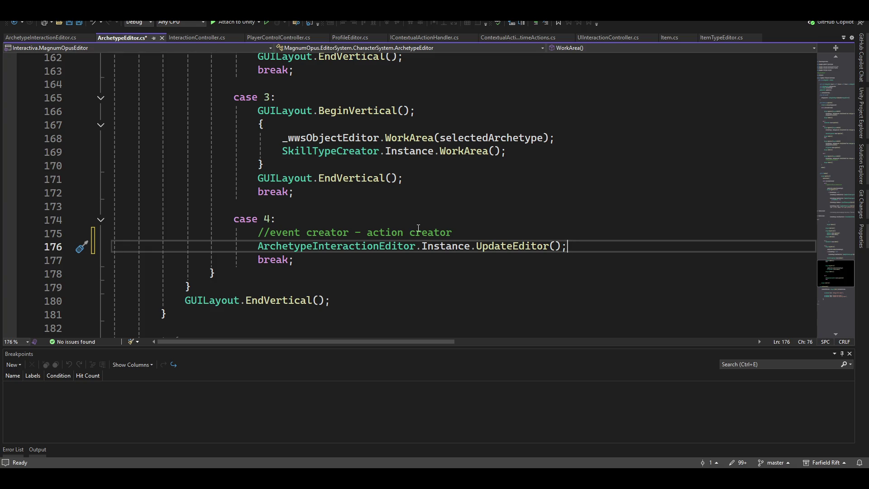
key(ctrl+s)
key(alt+Tab)
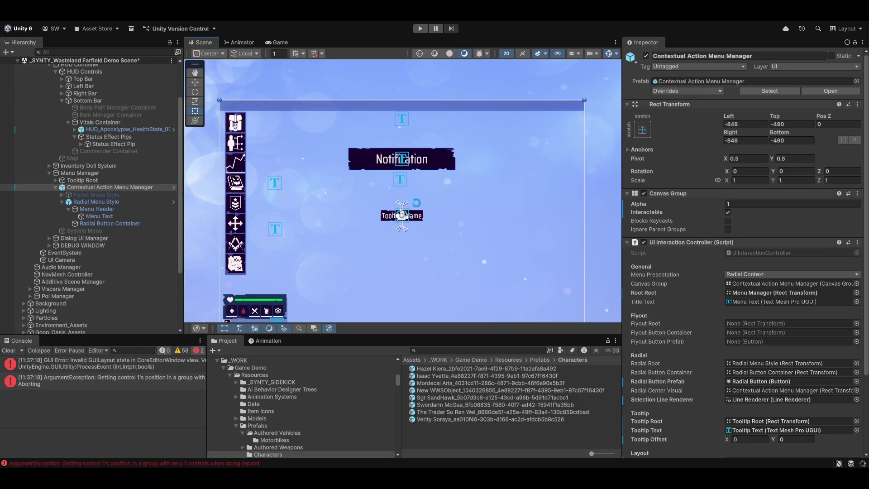
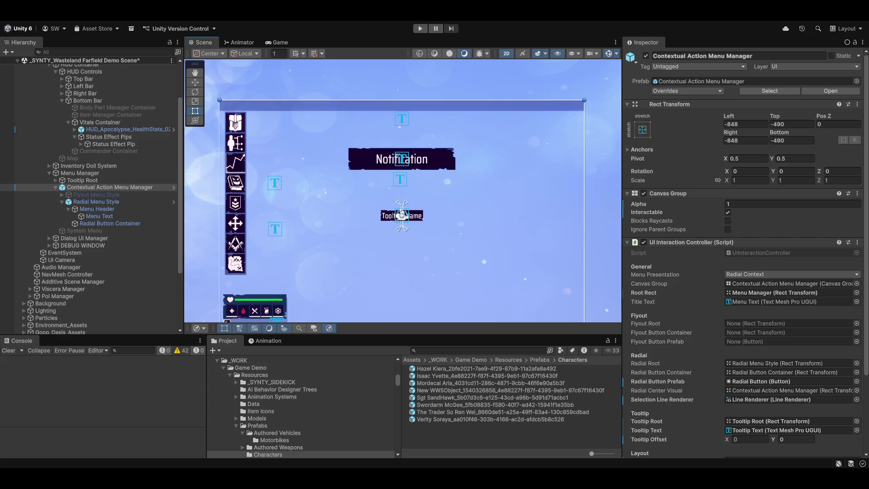
Step: Launch the Magnum Opus Editor from the toolbar's custom tools menu
mouse_move(376, 217)
mouse_down()
mouse_move(395, 124)
mouse_move(346, 176)
mouse_move(344, 206)
mouse_move(441, 199)
mouse_move(344, 180)
mouse_move(411, 214)
mouse_move(320, 157)
mouse_move(432, 186)
mouse_move(471, 247)
mouse_move(458, 243)
mouse_up()
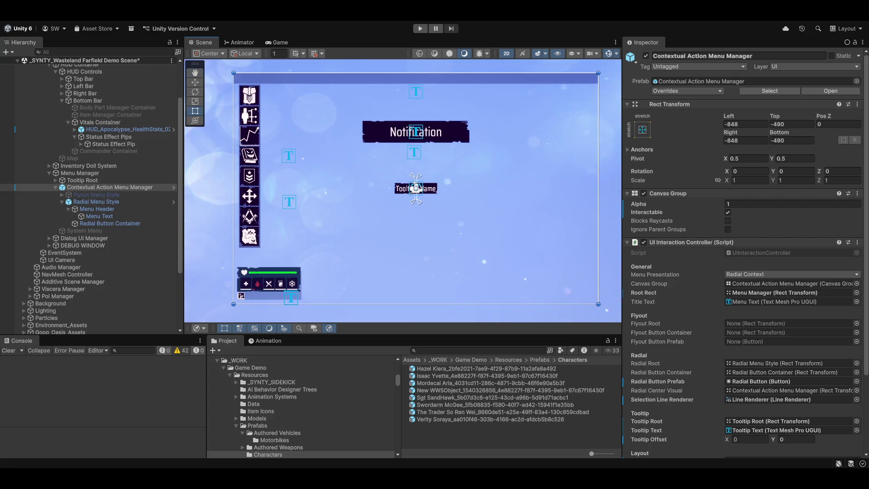
right_click(298, 28)
click(290, 36)
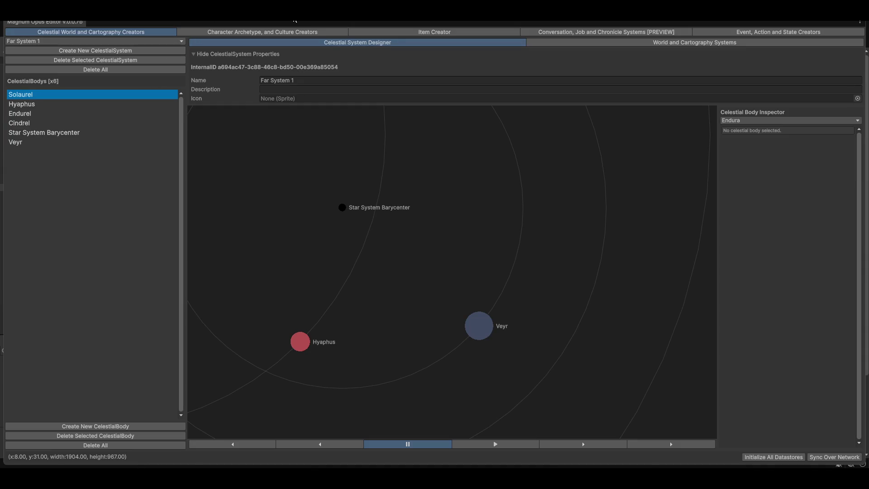
Step: Check StateDefs in Archetype Event and State Creator, then close the editor for the code editor
click(291, 33)
click(775, 43)
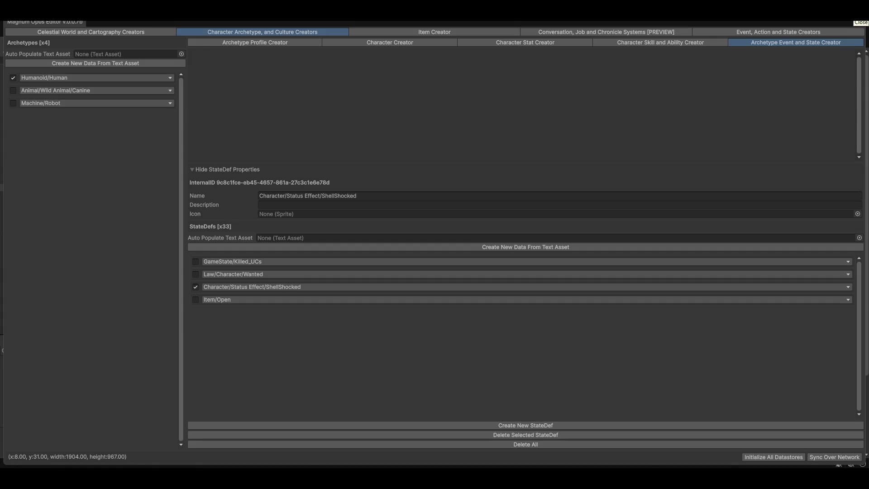
click(861, 22)
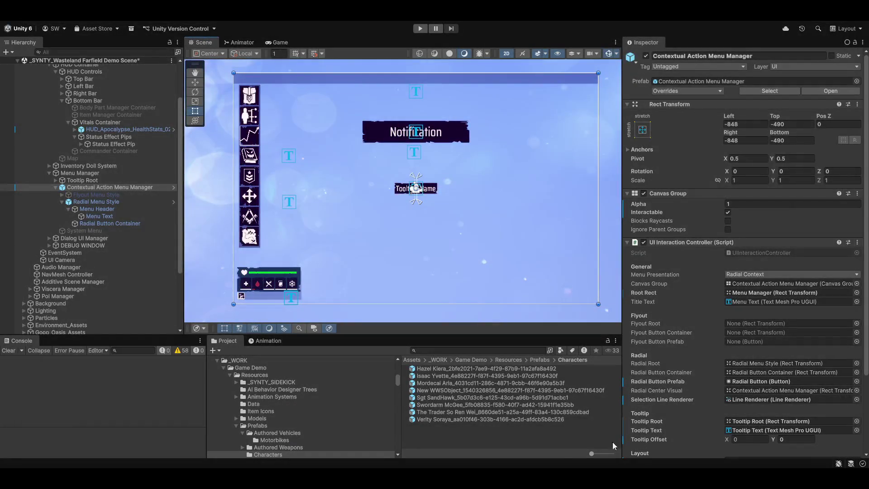
key(alt+Tab)
Step: Jump to the definition of ArchetypeInteractionEditor's UpdateEditor method
scroll(466, 289, up, 3)
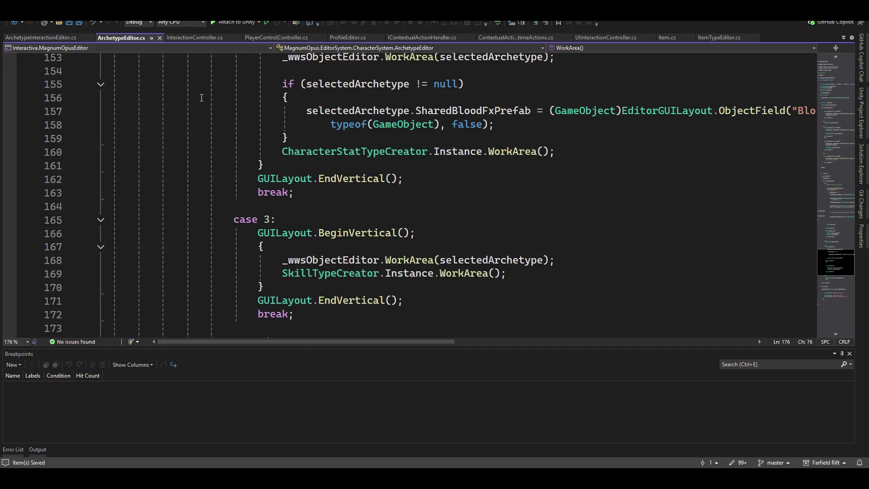
scroll(489, 227, down, 3)
double_click(493, 250)
key(F12)
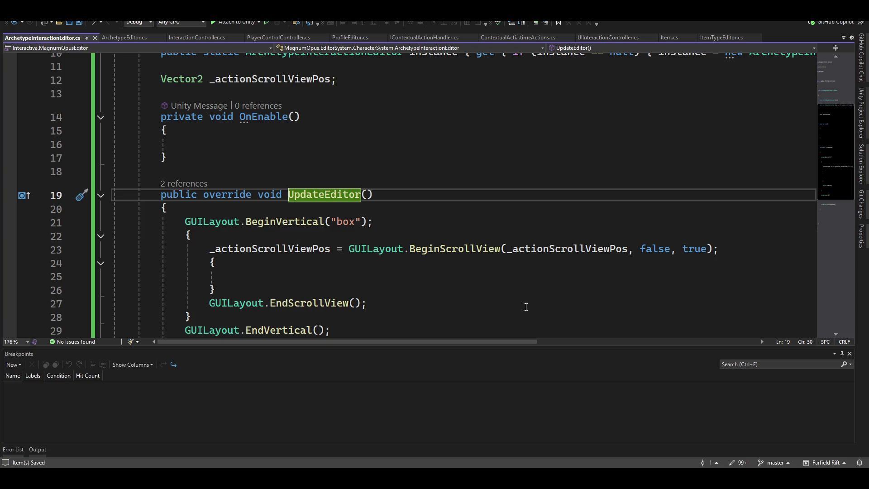
Step: Insert GUILayout.BeginHorizontal(); at the top of UpdateEditor's body
scroll(436, 181, down, 3)
scroll(463, 262, up, 2)
scroll(457, 237, down, 2)
click(473, 212)
key(Up)
key(Up)
key(Up)
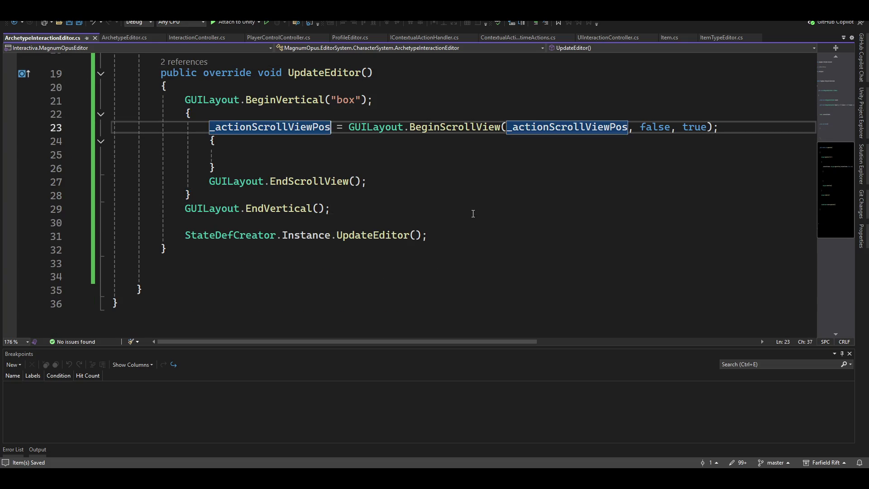
key(Up)
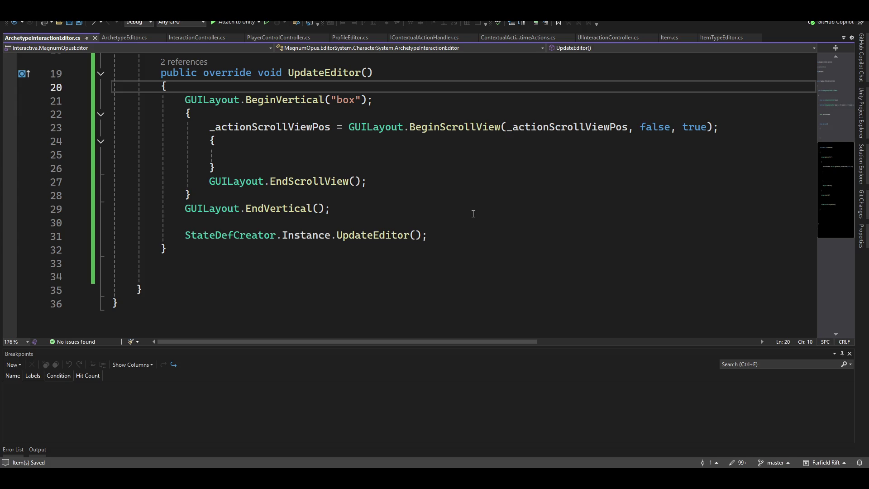
key(Return)
text(guilay.)
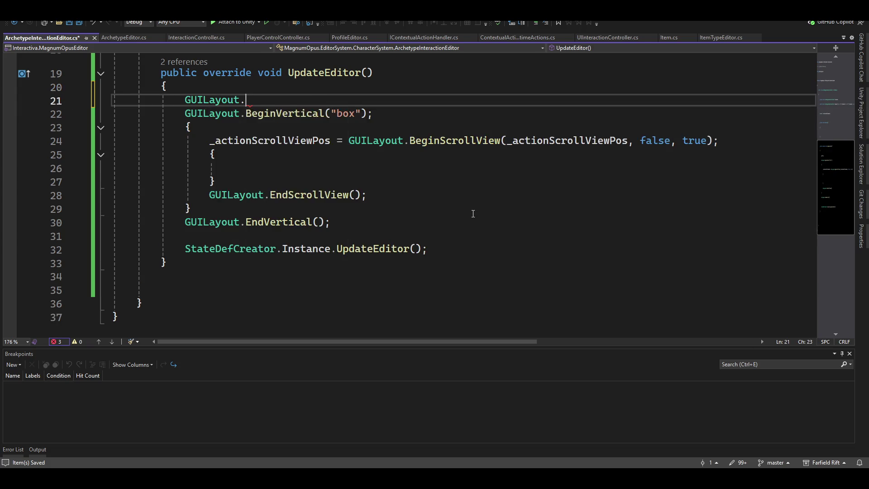
text(begin)
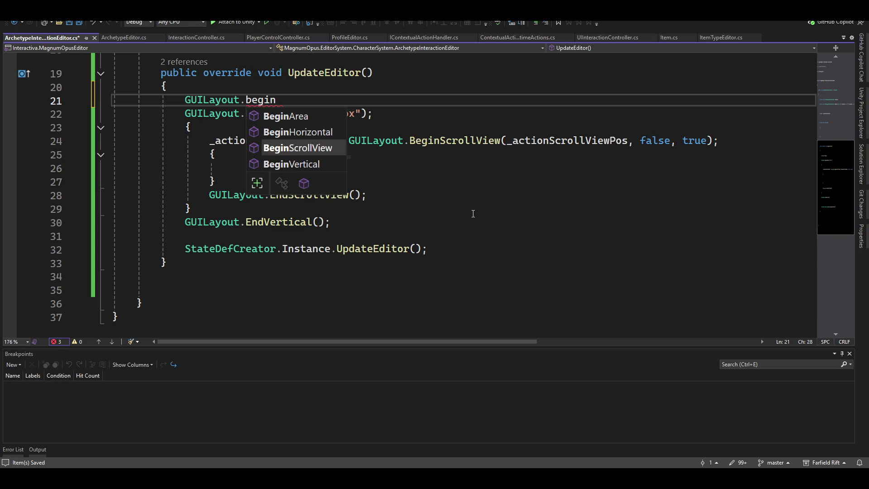
key(Up)
key(Tab)
text(();)
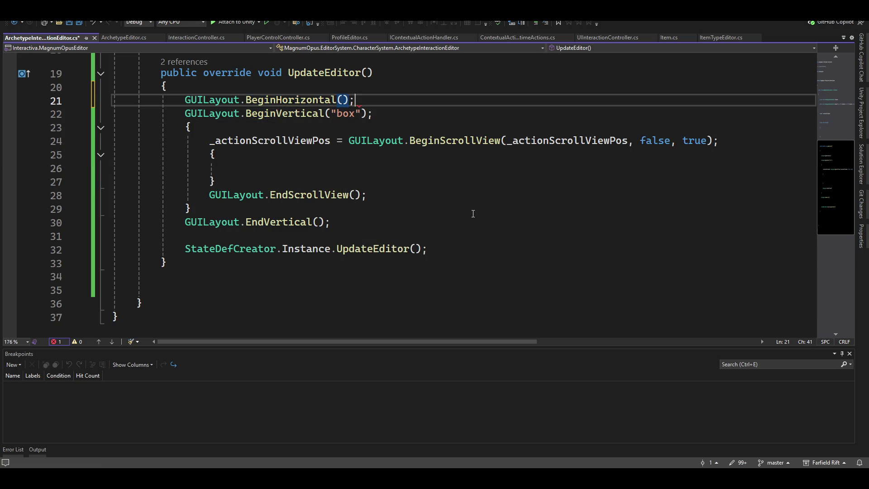
Step: Brace the vertical group and close it with GUILayout.EndHorizontal()
key(Return)
text({)
key(Delete)
key(Down)
key(Down)
key(Down)
key(Down)
key(Down)
key(Down)
key(Down)
text(})
key(Return)
text(guilay.)
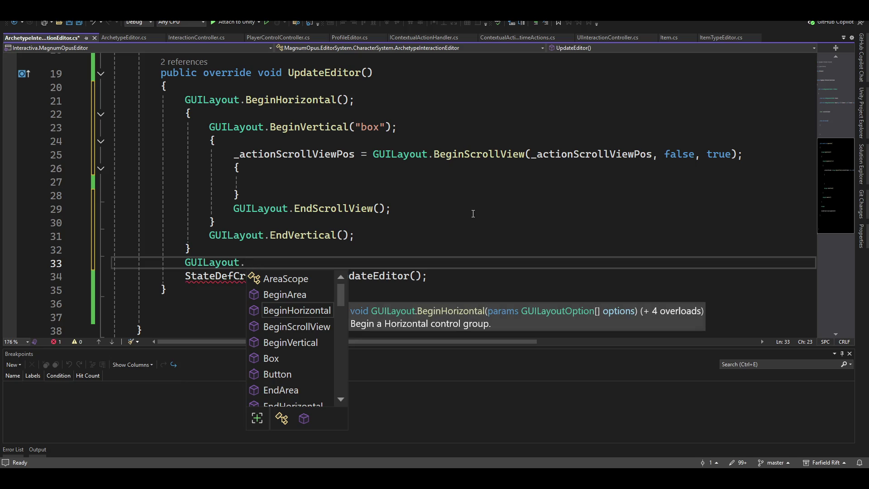
key(Tab)
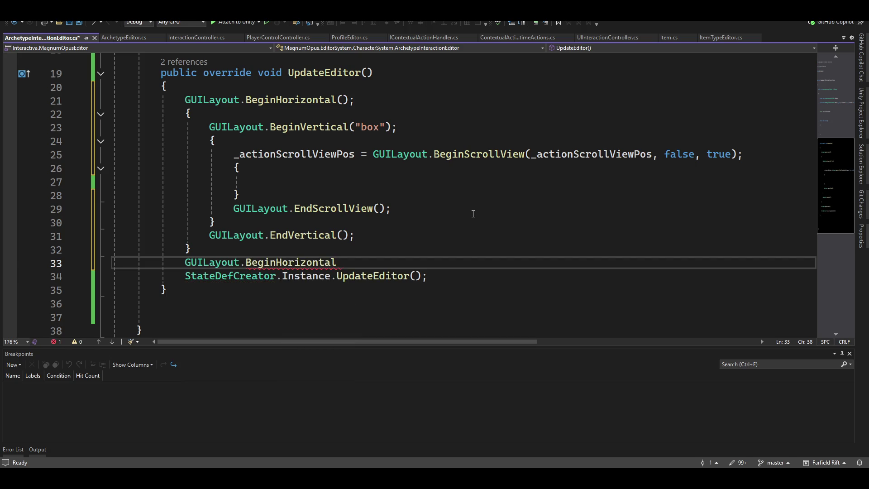
key(ctrl+BackSpace)
text(EndH)
key(Tab)
key(Tab)
Step: Move the StateDefCreator.Instance.UpdateEditor() line inside the horizontal group
key(Down)
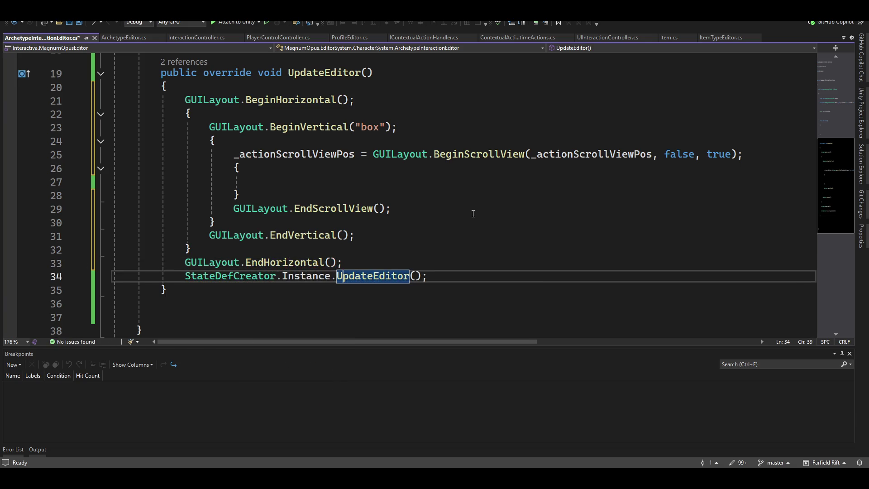
key(Home)
key(shift+End)
key(ctrl+x)
key(Up)
key(Up)
key(Up)
key(End)
key(Return)
key(Return)
key(ctrl+v)
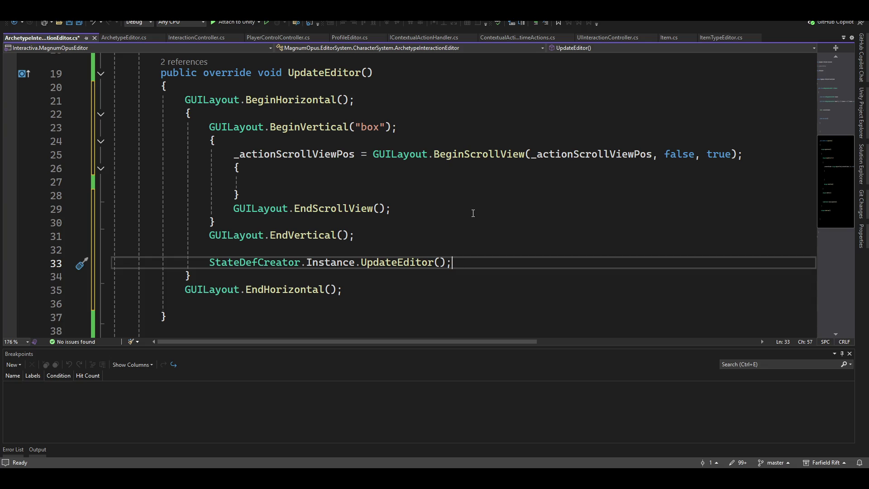
Step: Save ArchetypeInteractionEditor.cs and return to Unity so scripts reload
click(303, 181)
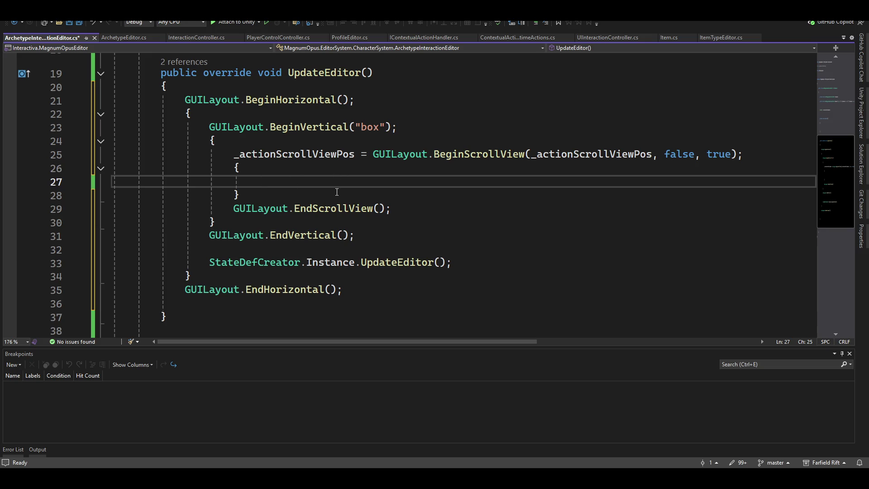
key(ctrl+s)
key(alt+Tab)
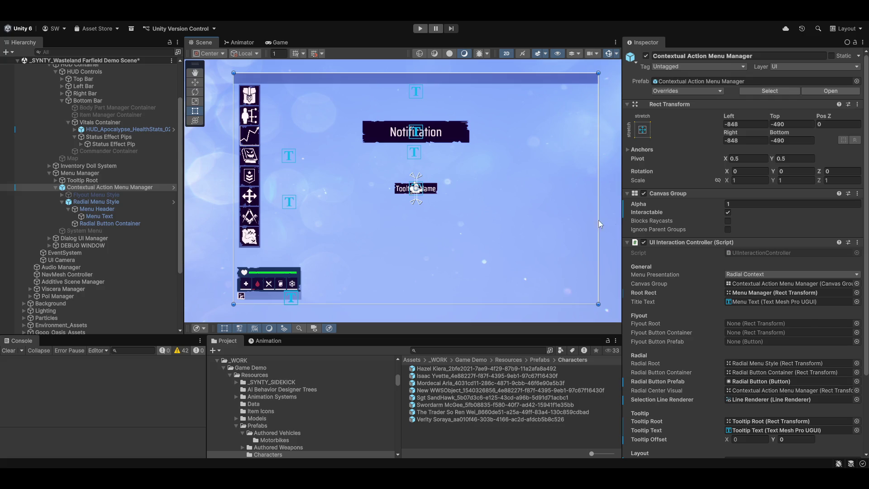
Step: Relaunch the Magnum Opus Editor, view the Archetype Event and State Creator, then return to Visual Studio
click(279, 21)
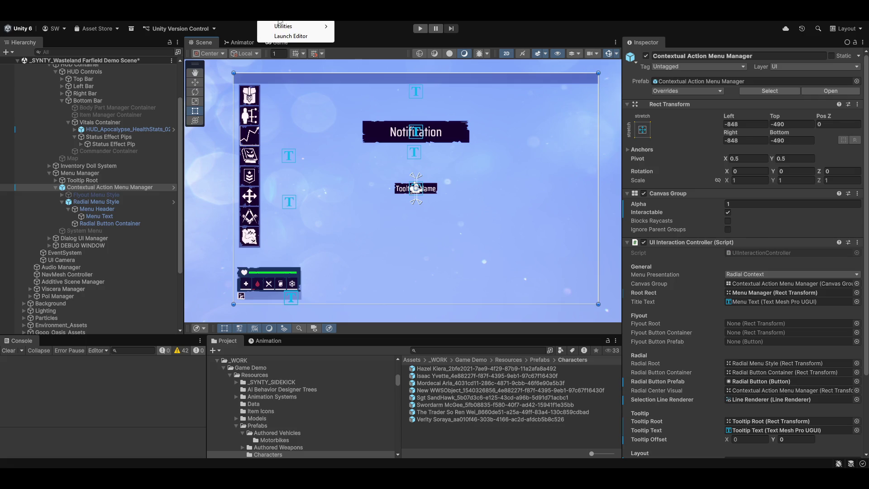
click(286, 37)
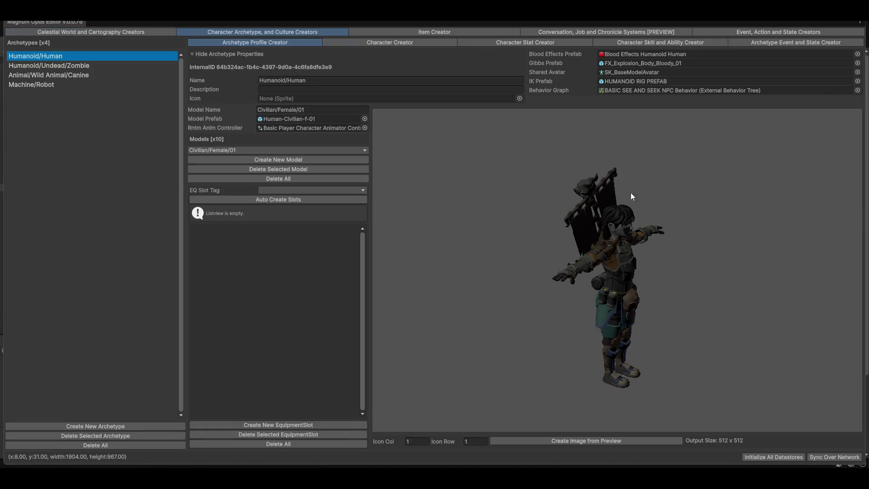
click(833, 44)
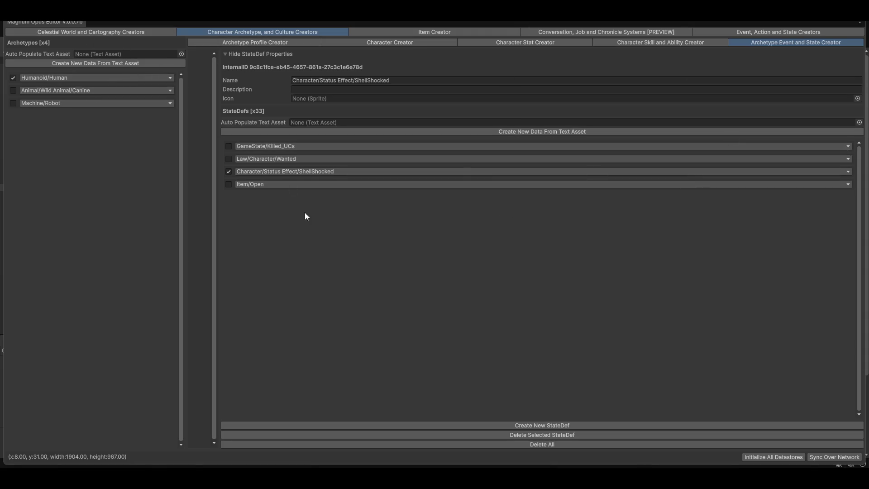
click(605, 479)
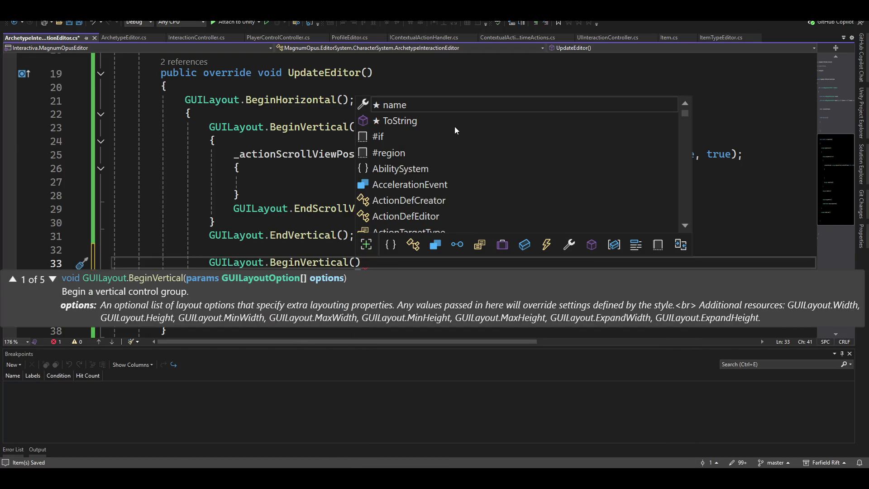
Step: Give the BeginVertical call a GUILayout.Width(400) option
text(guila)
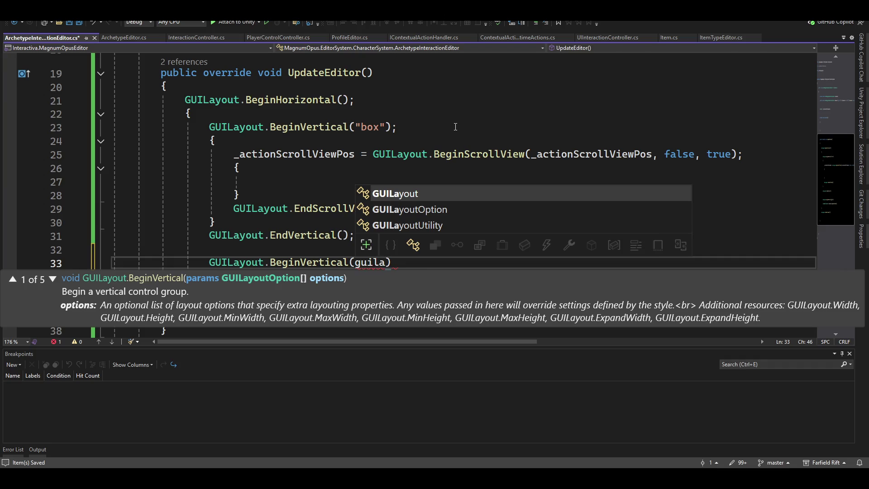
key(Tab)
text(.we)
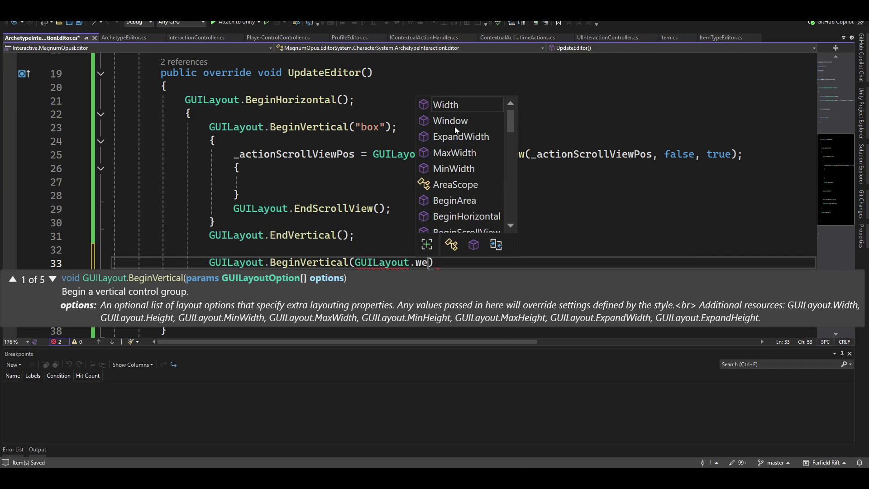
key(Tab)
text(())
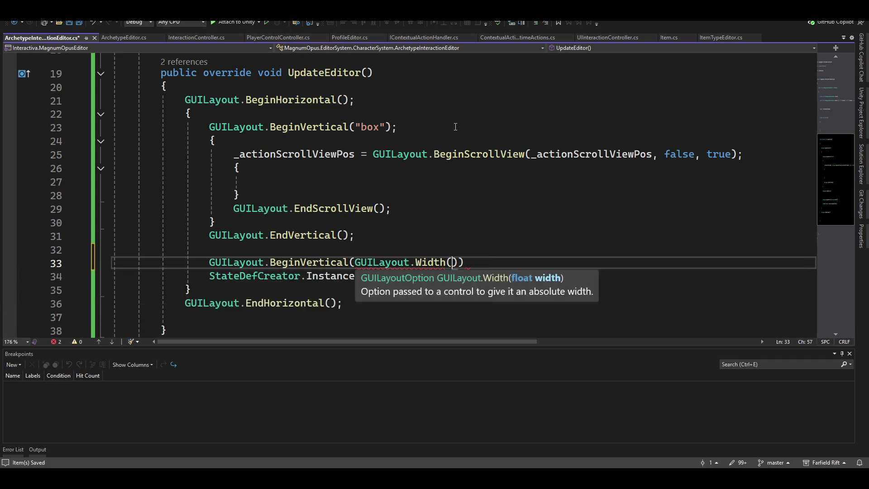
key(Left)
text(400)
text());)
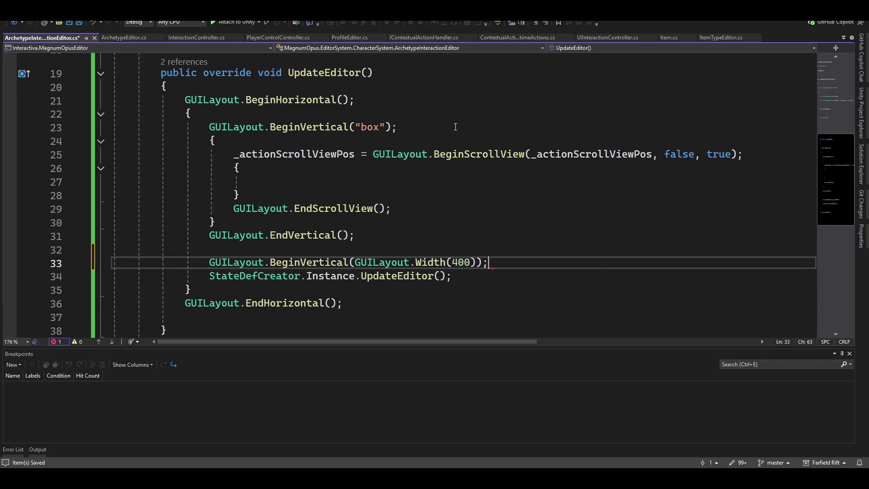
Step: Enclose the StateDefCreator call in a brace block
key(Return)
text({)
key(Delete)
key(Down)
key(End)
key(Return)
text(})
key(Return)
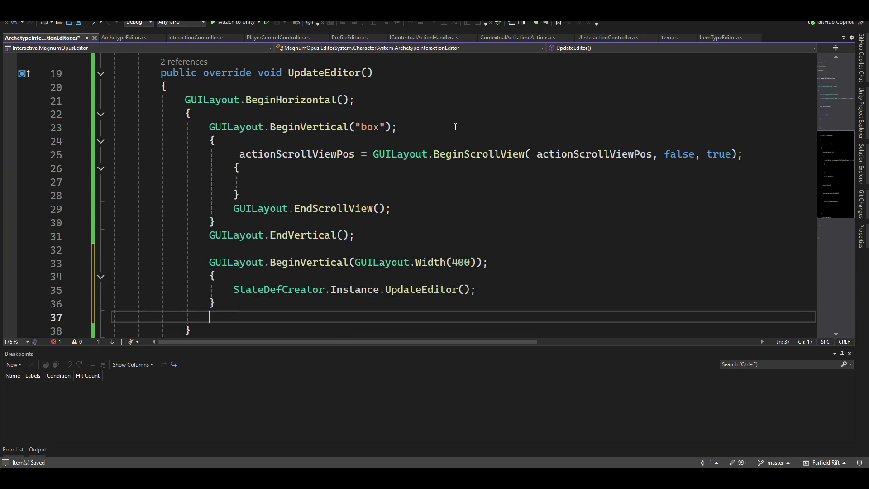
Step: Close the group with GUILayout.EndVertical(); and switch to Unity to compile
text(guilayoutl.end)
key(Left)
key(Left)
key(Left)
key(BackSpace)
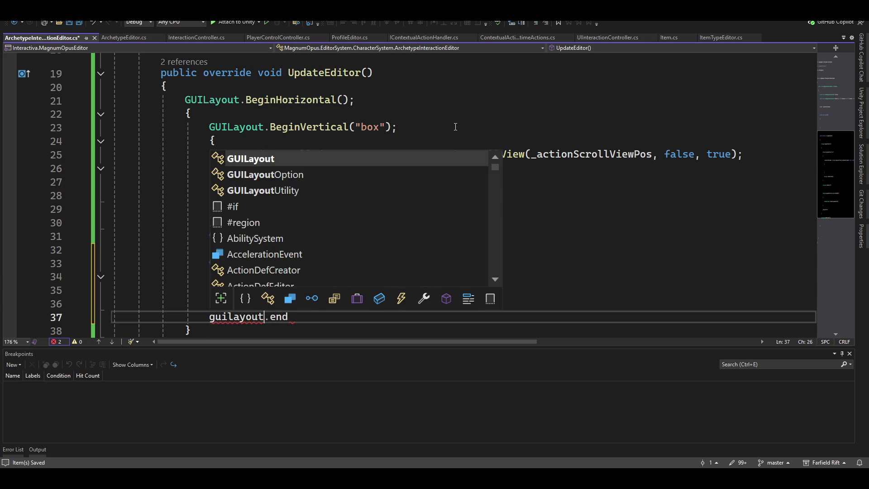
key(Tab)
key(End)
key(ctrl+space)
key(Down)
key(Down)
key(Tab)
text();)
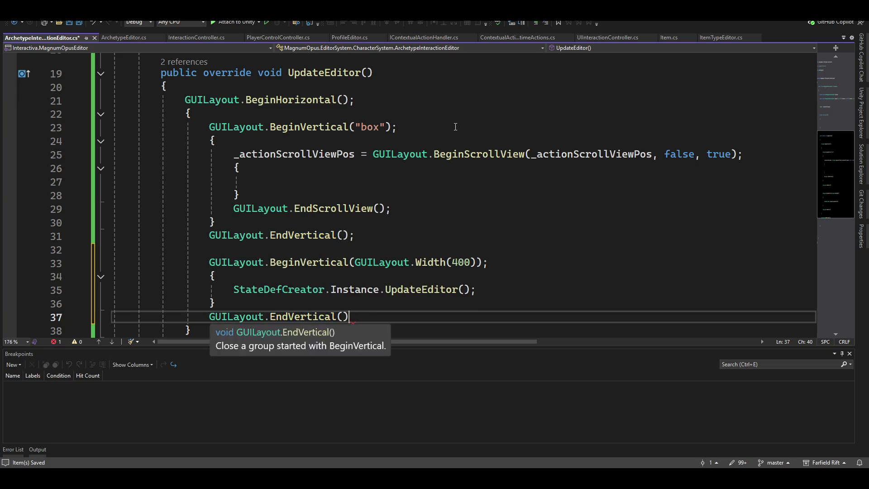
key(Up)
key(Up)
key(Up)
key(Up)
key(Up)
key(Down)
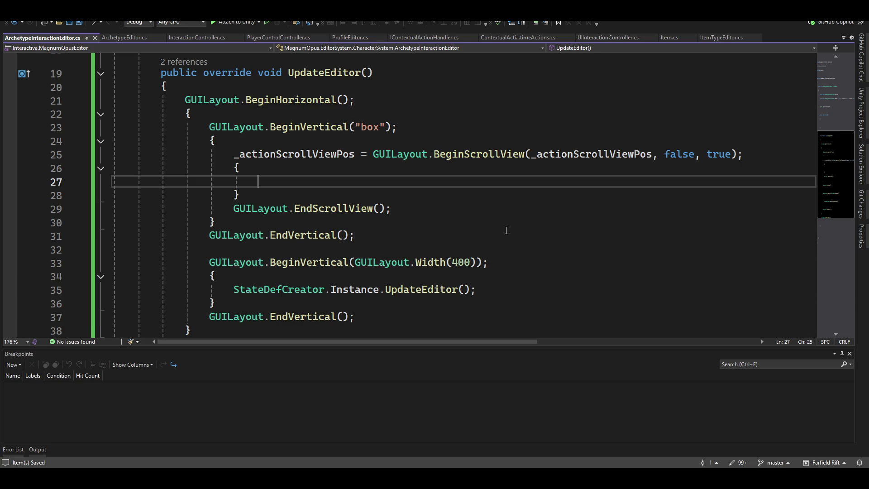
key(alt+Tab)
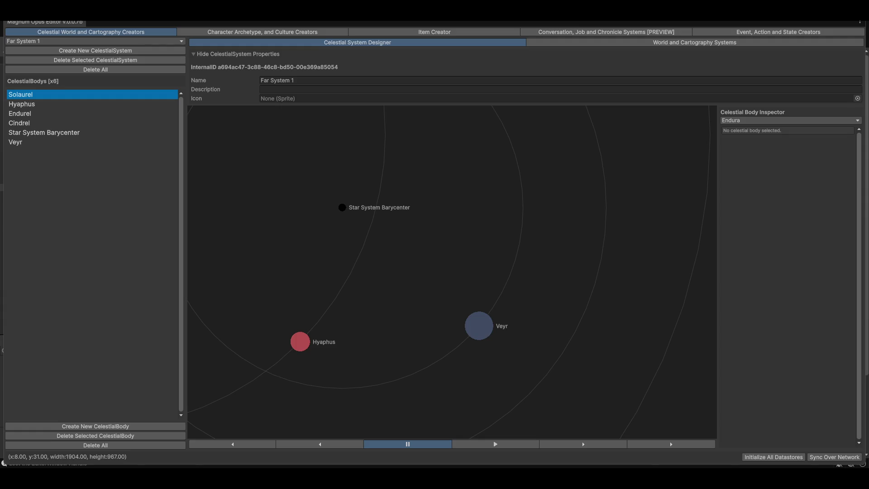
Step: Open Character Archetype, and Culture Creators, then its Archetype Event and State Creator sub-tab
click(255, 32)
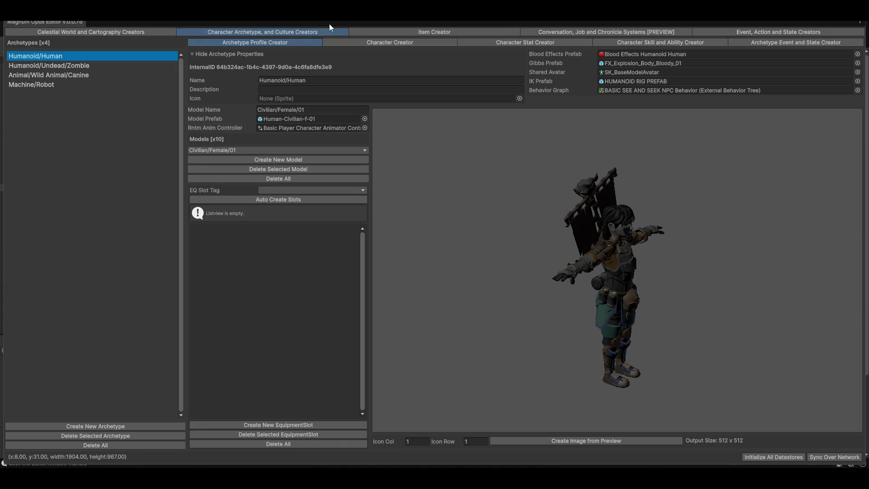
click(770, 41)
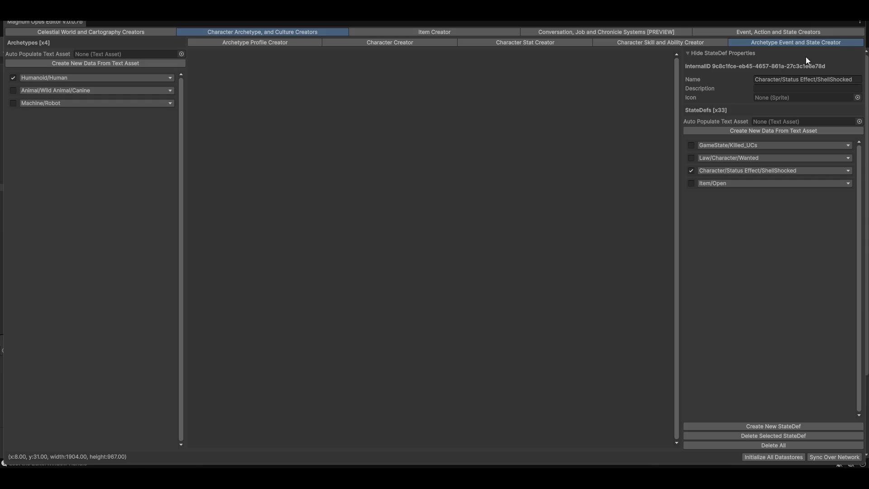
Step: Open the GameState/Killed_UCs category dropdown, then the Event, Action and State Creators tab
click(784, 145)
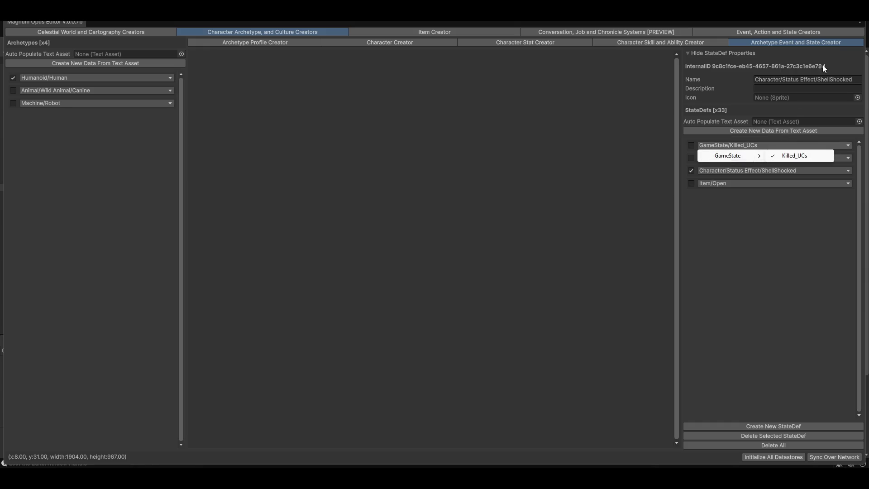
click(782, 33)
click(781, 33)
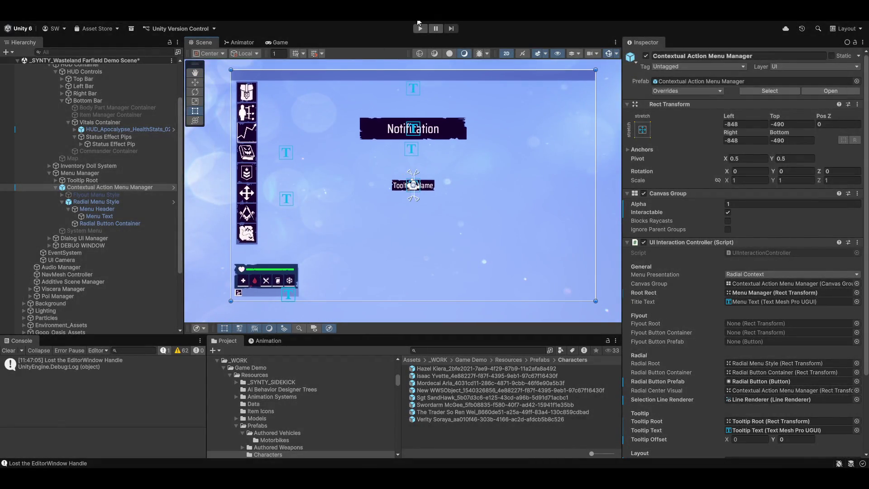
Step: Enter Play mode to run the Wasteland desert scene
click(420, 29)
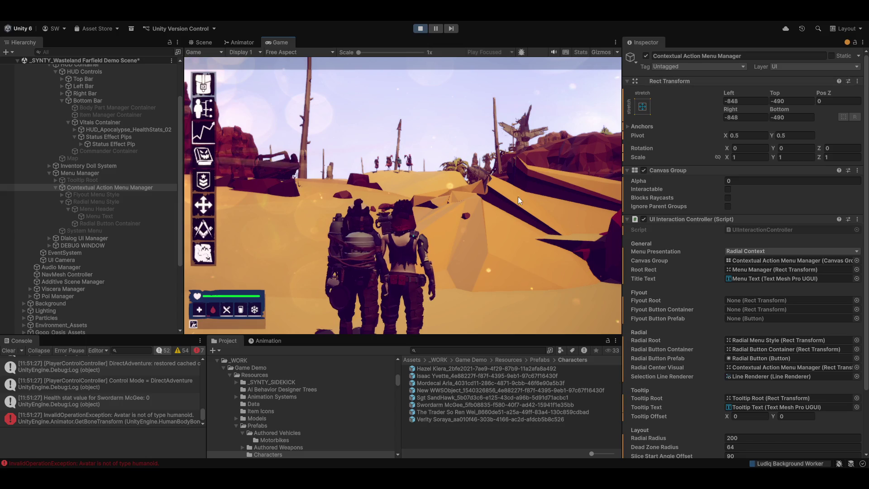
Step: Walk the character toward the turret and preview its contextual actions menu
key(d)
key(w)
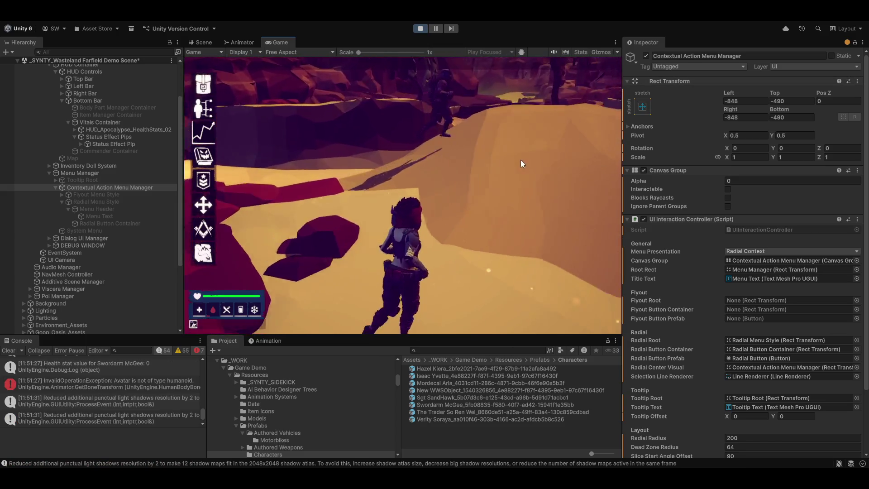
key(w)
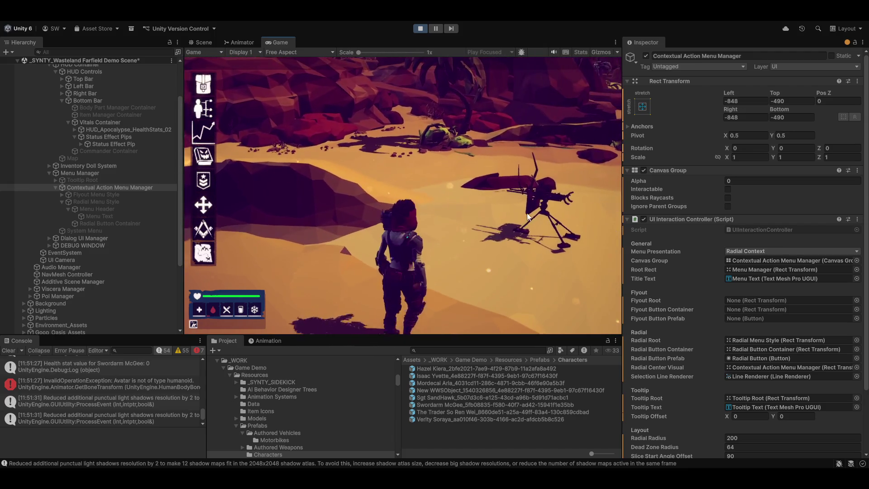
right_click(545, 202)
key(w)
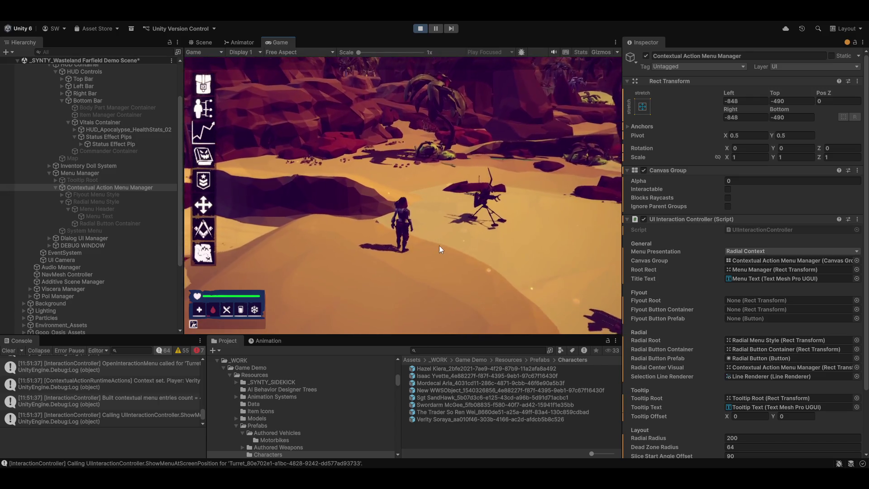
Step: In RTS command mode, issue two ground Move commands, then choose Use on the turret
key(Tab)
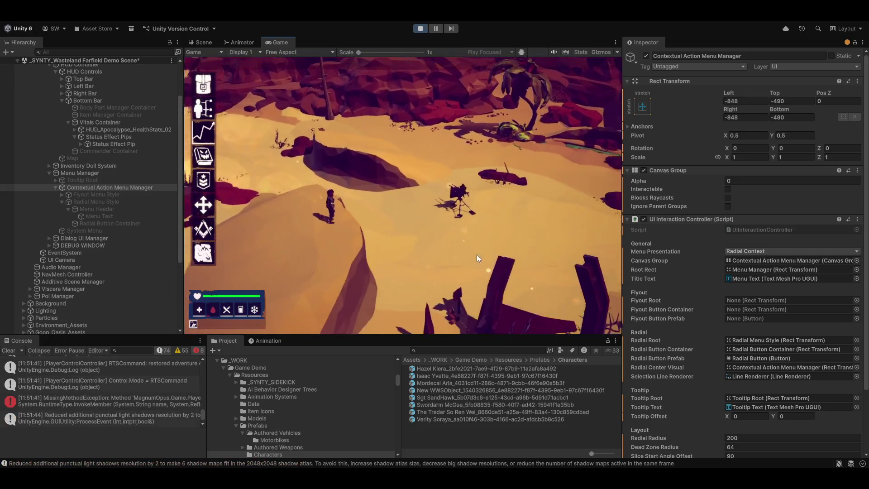
right_click(381, 237)
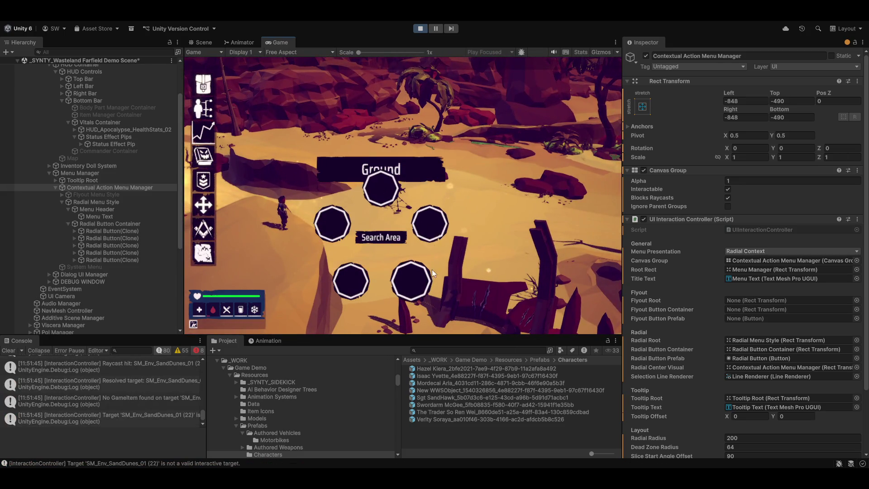
click(385, 188)
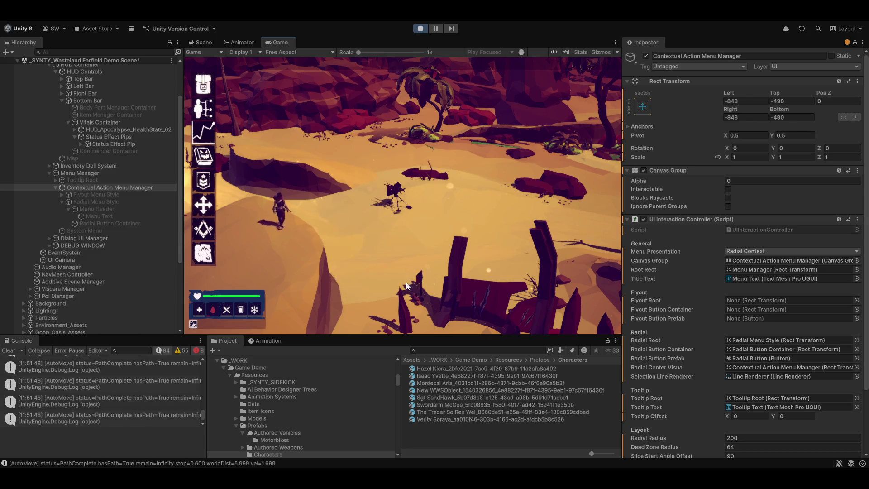
right_click(295, 250)
click(301, 199)
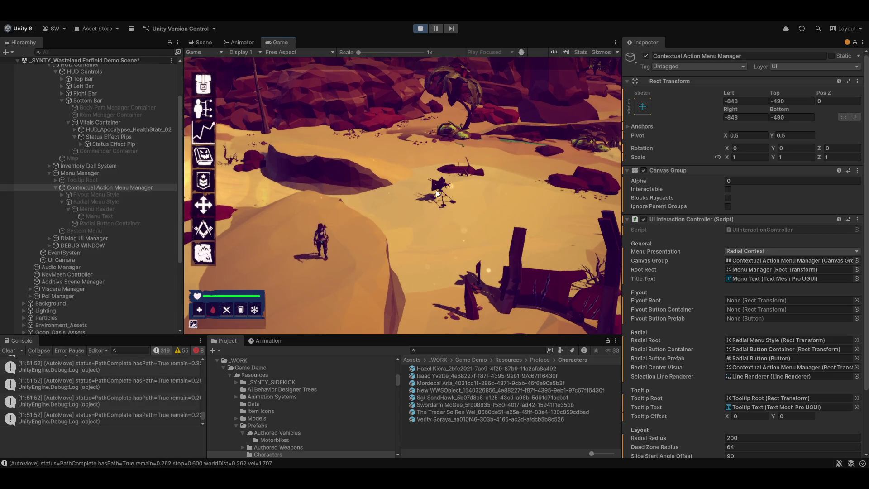
right_click(439, 186)
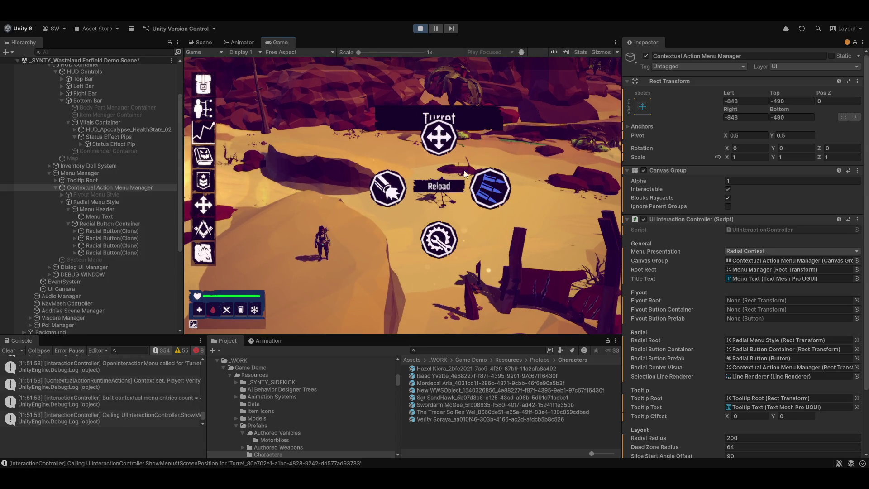
click(390, 191)
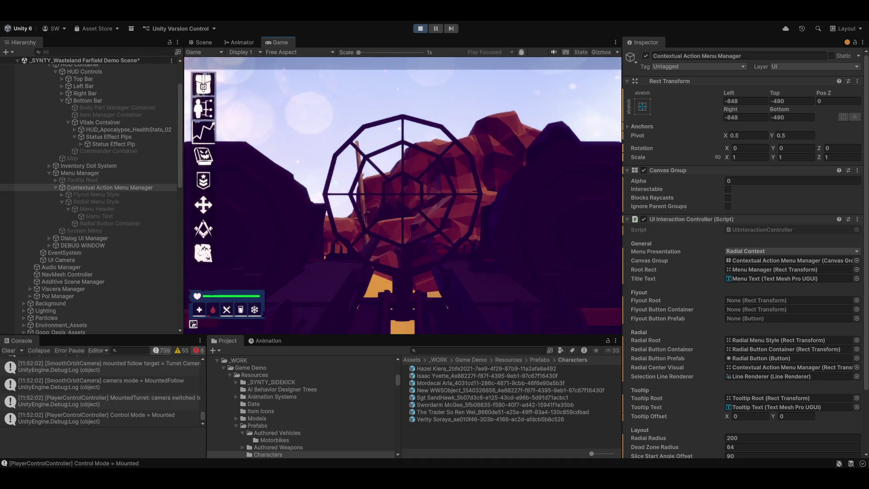
Step: Dismount the turret and run the character away across the desert sand
key(e)
key(s)
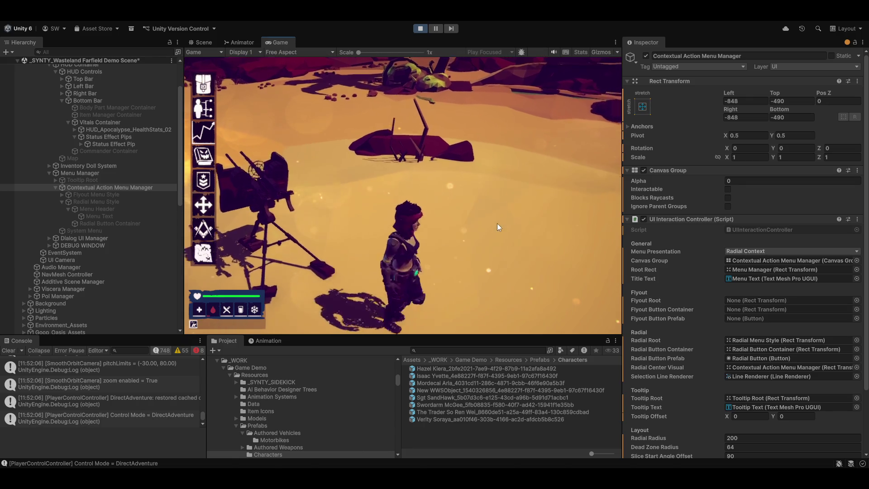
scroll(477, 213, up, 3)
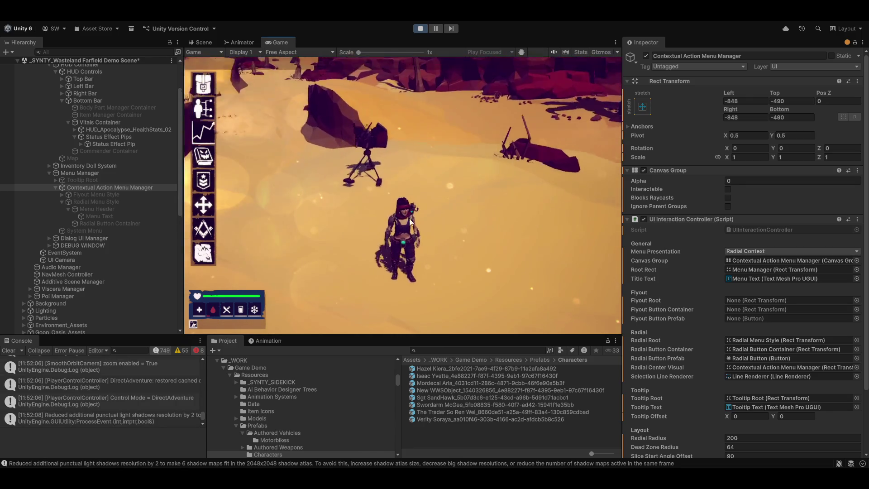
key(s)
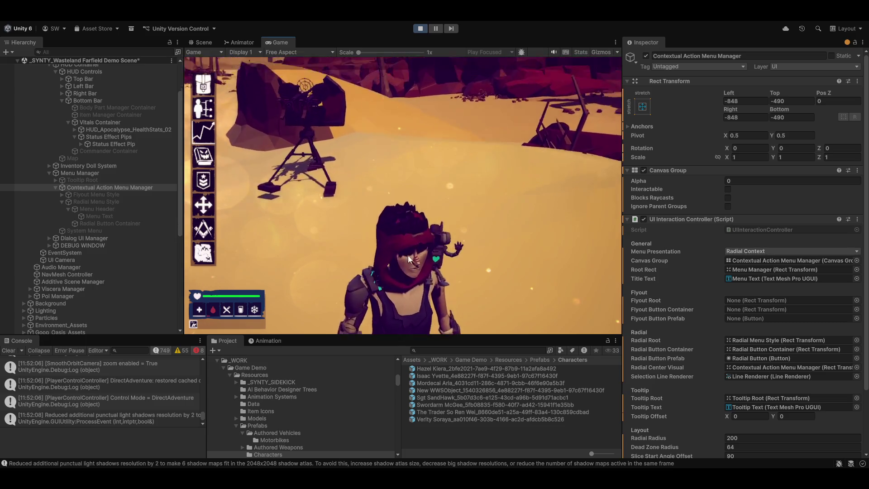
key(s)
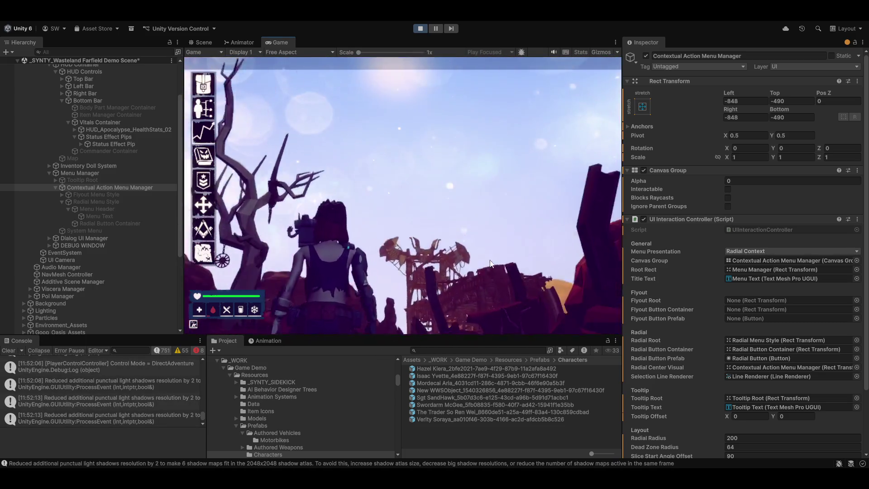
key(s)
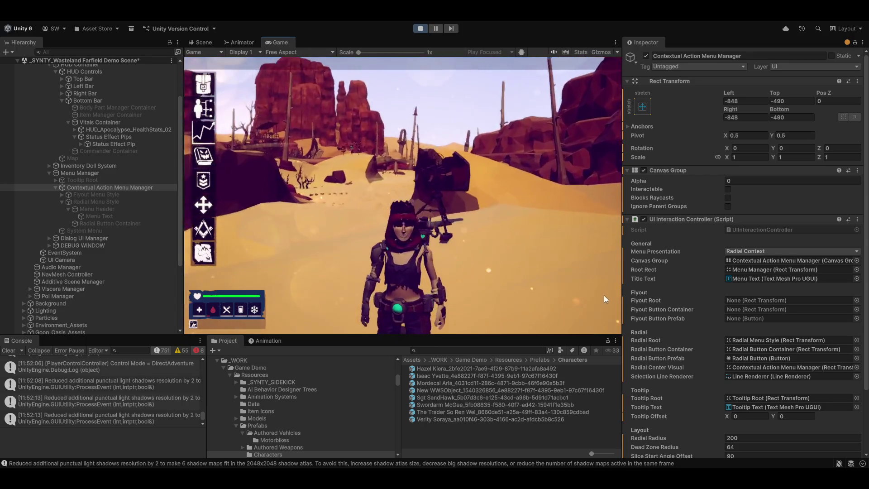
key(s)
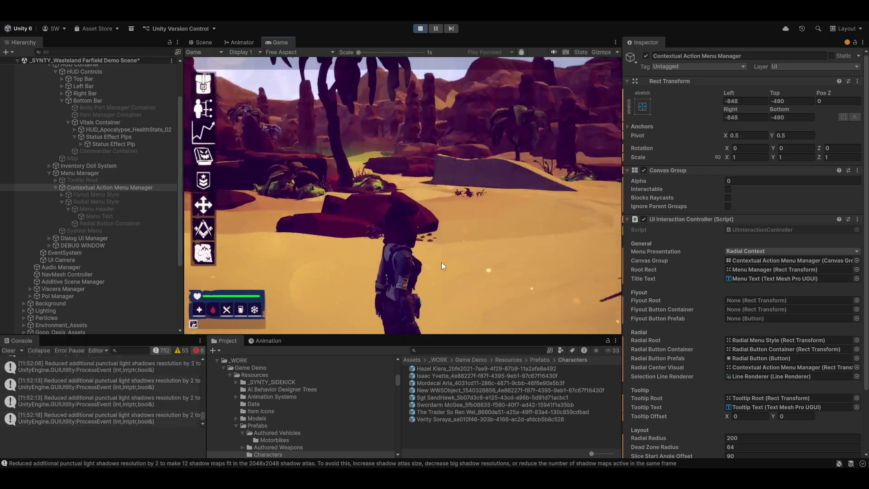
key(s)
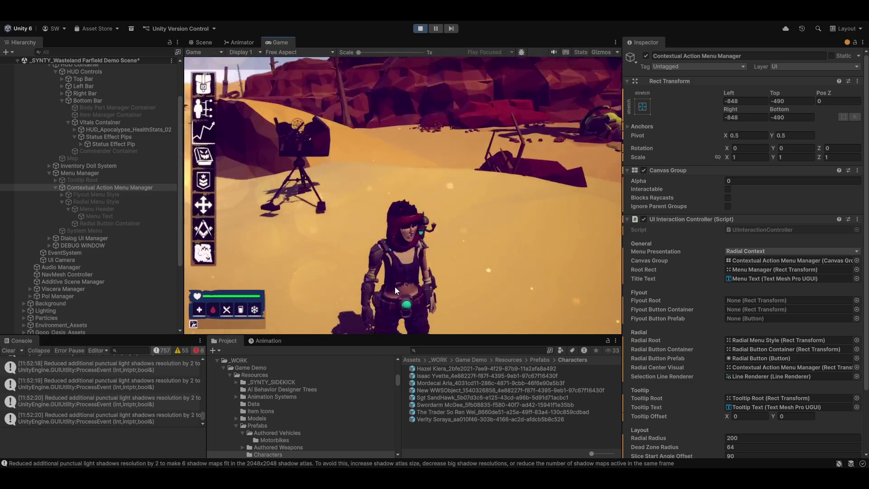
key(w)
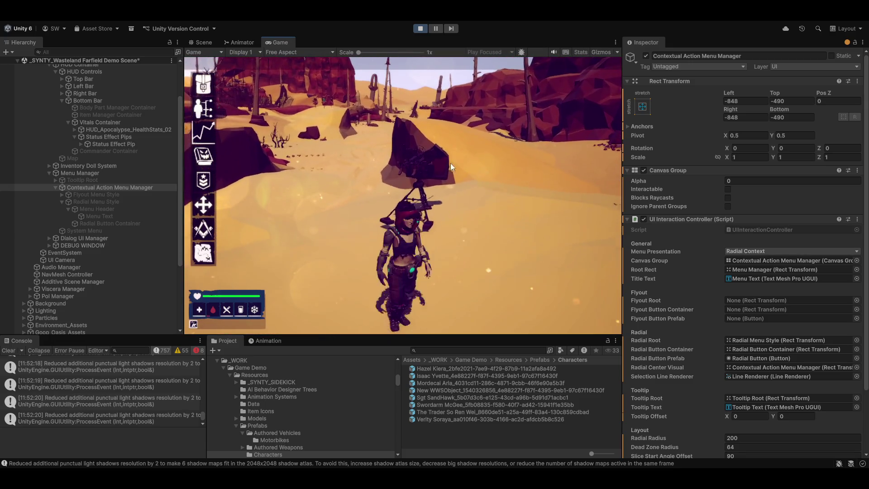
key(a)
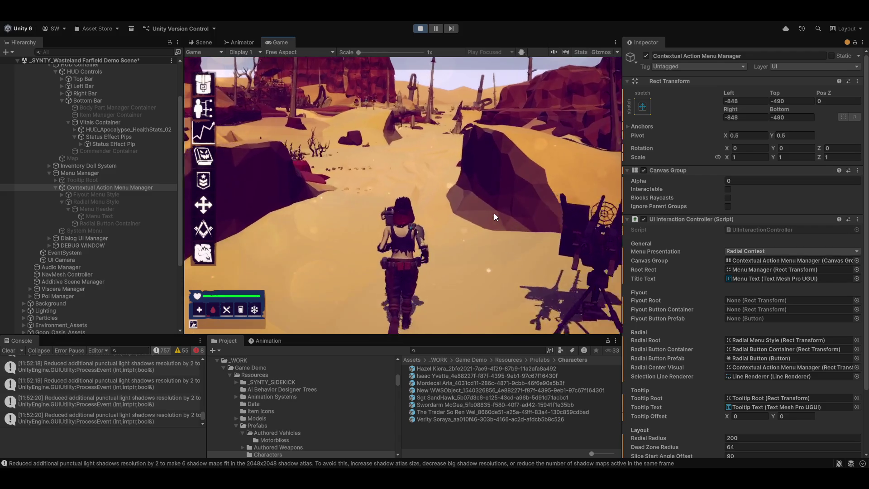
key(w)
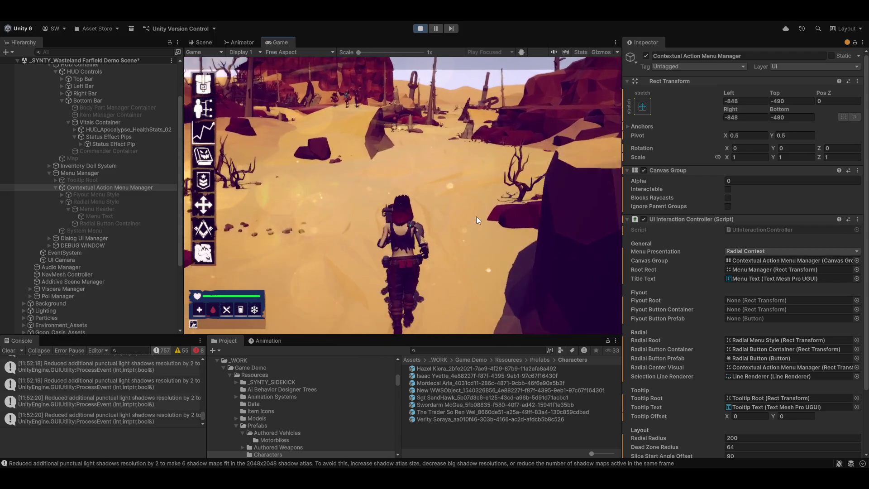
key(w)
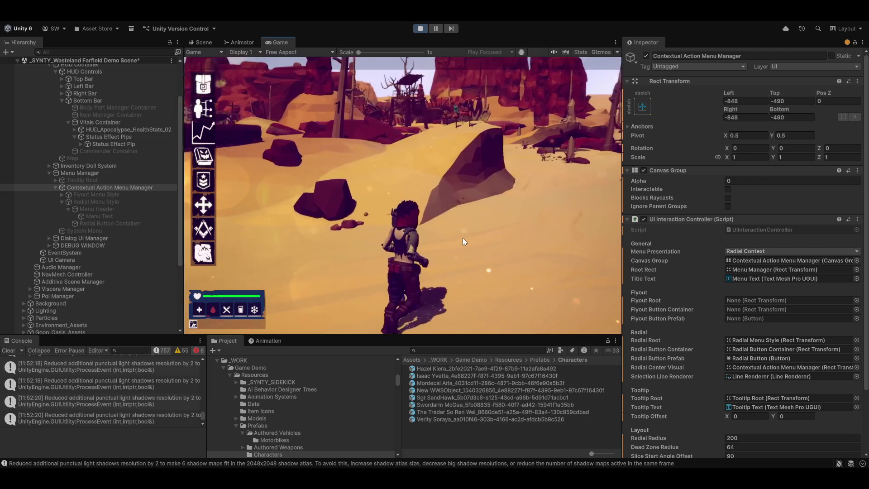
Step: Run the character along the sandy path past the pole toward the Sand Bike
key(w)
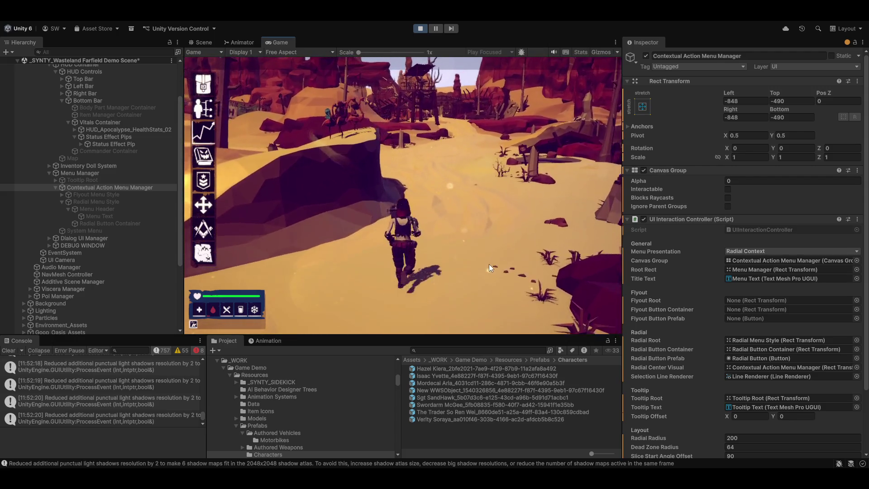
key(w)
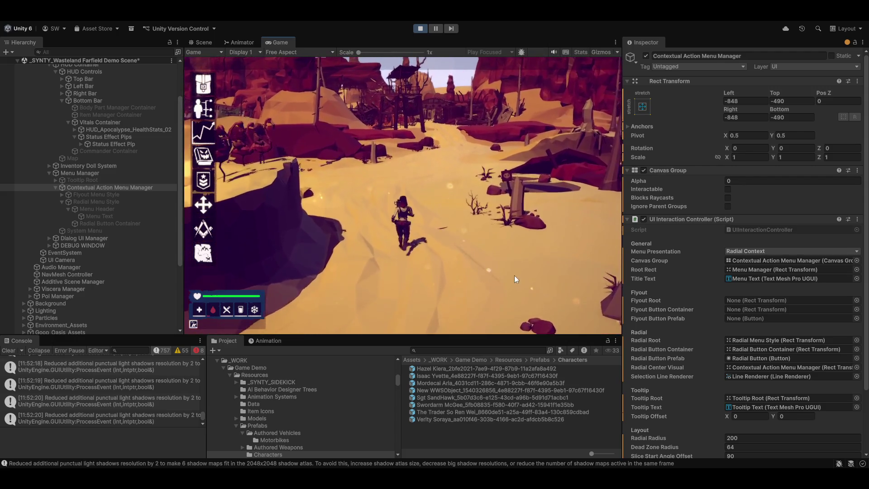
key(w)
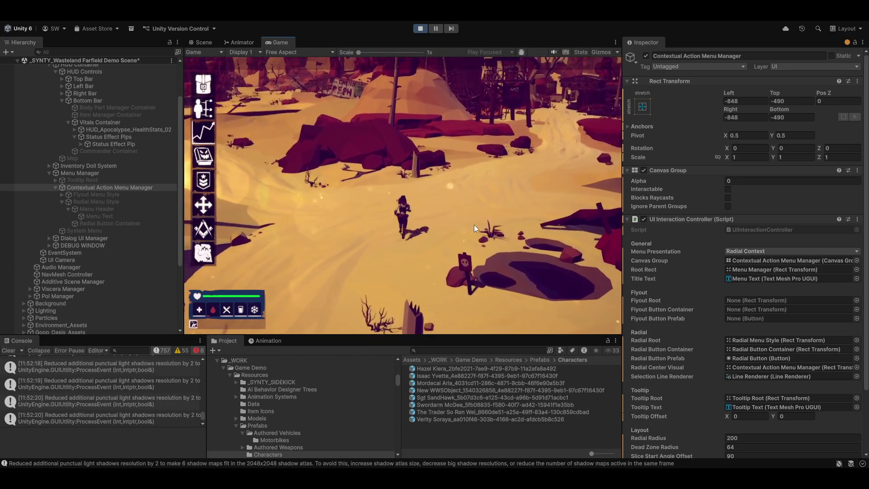
key(w)
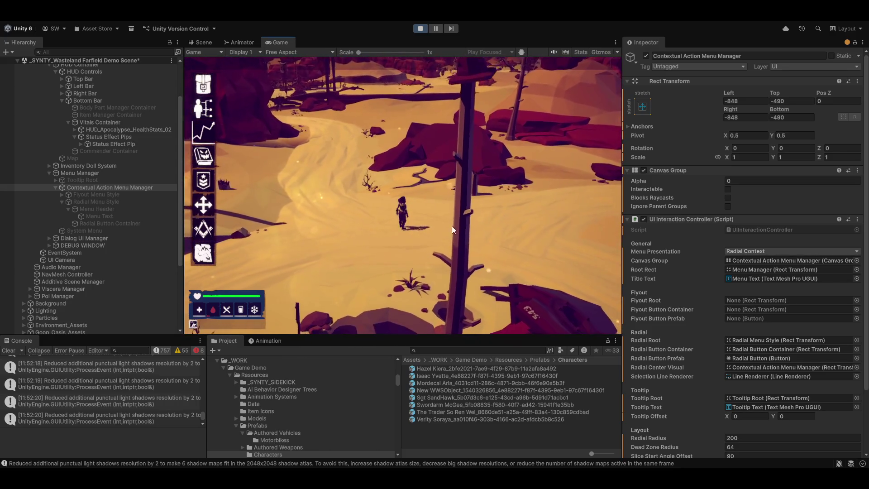
key(w)
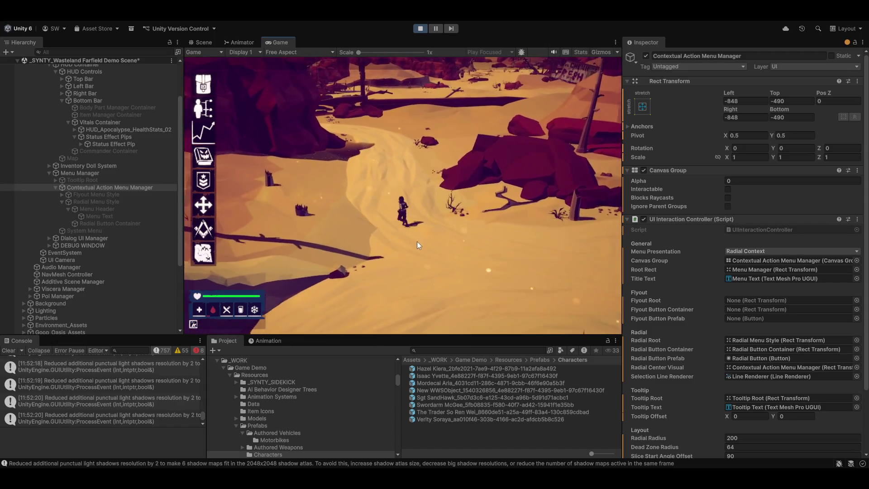
key(w)
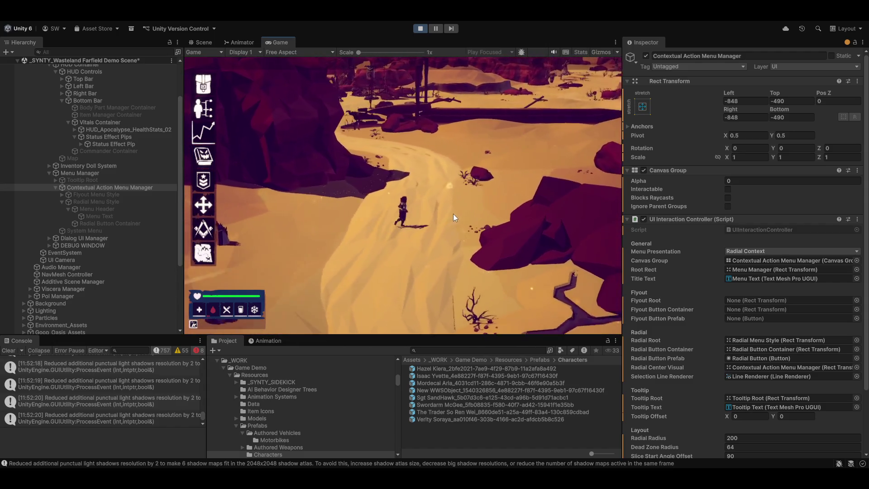
Step: Choose a Sand Bike action from its radial menu, then stop Play mode and relaunch Magnum Opus Editor
click(334, 137)
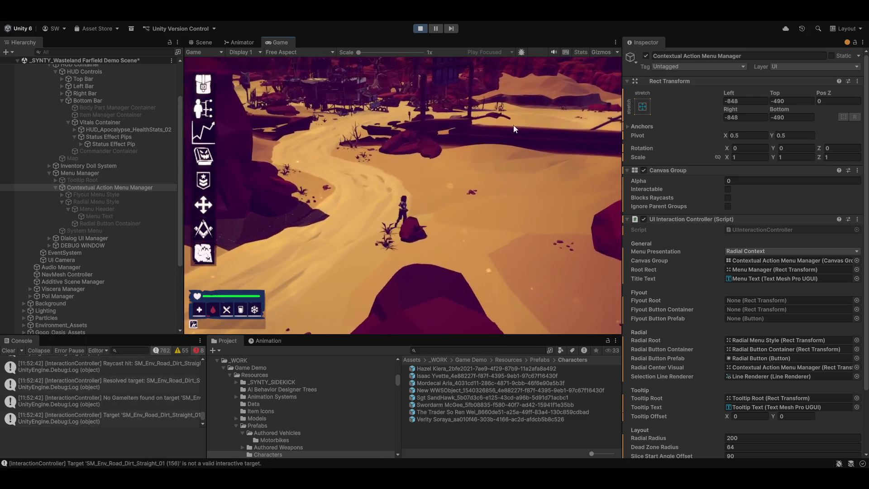
click(375, 111)
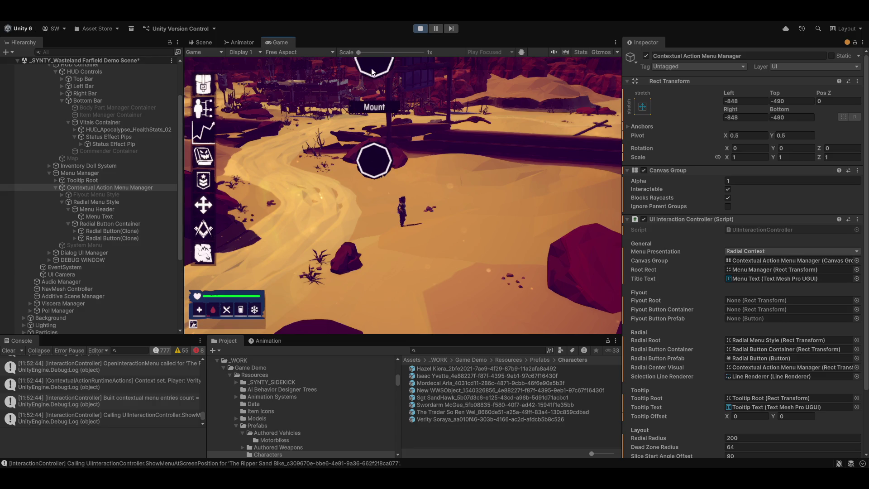
click(374, 99)
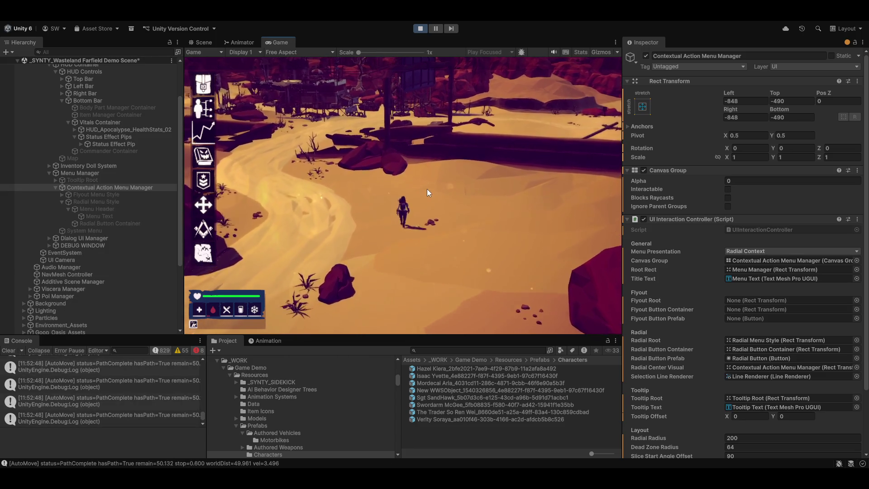
key(w)
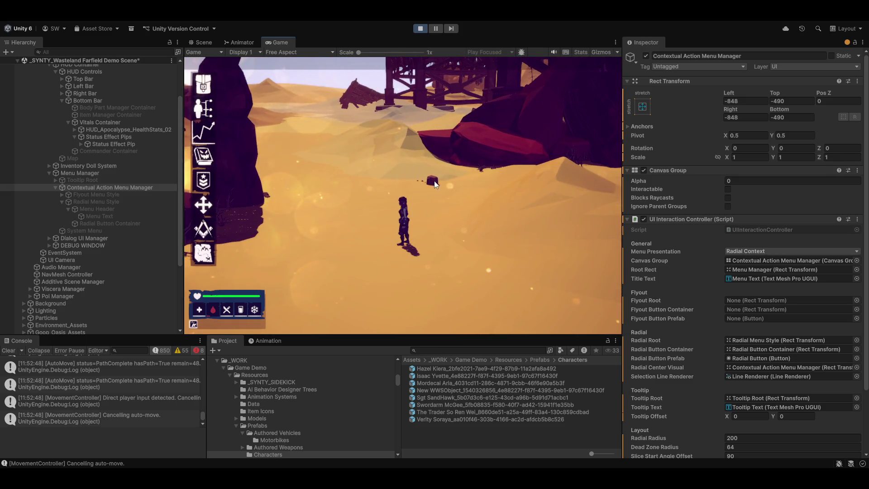
right_click(434, 181)
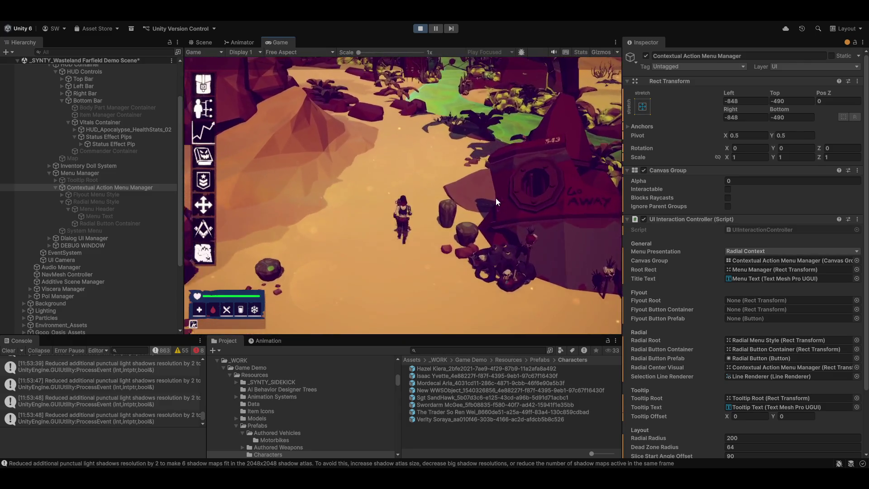
key(ctrl+p)
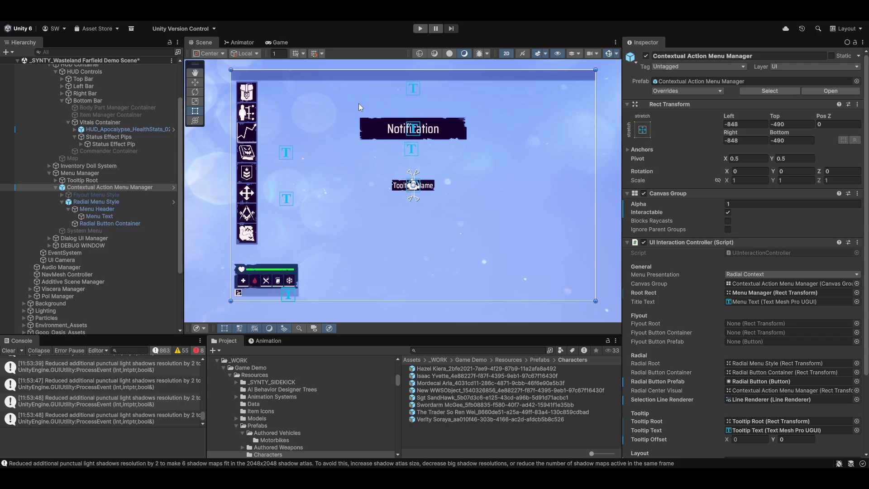
click(295, 45)
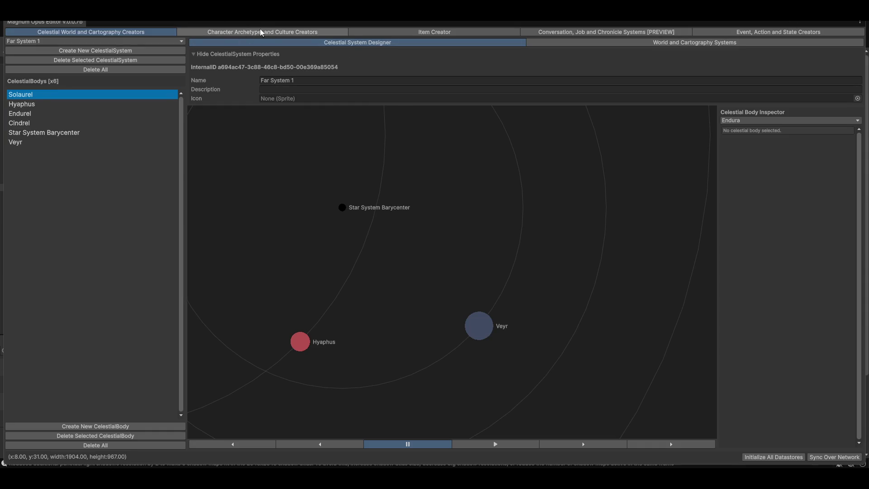
Step: Browse the creator tabs and set the terrain scene's Sample Spacing to 2000
click(262, 33)
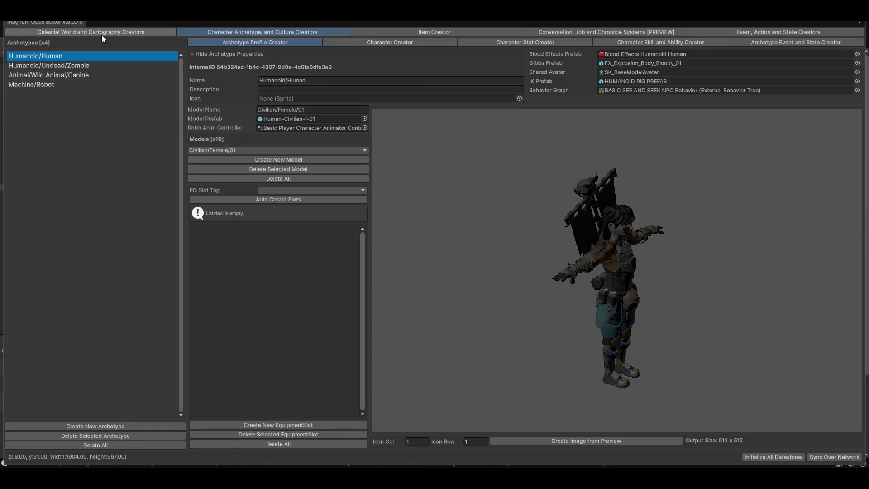
click(103, 33)
click(662, 45)
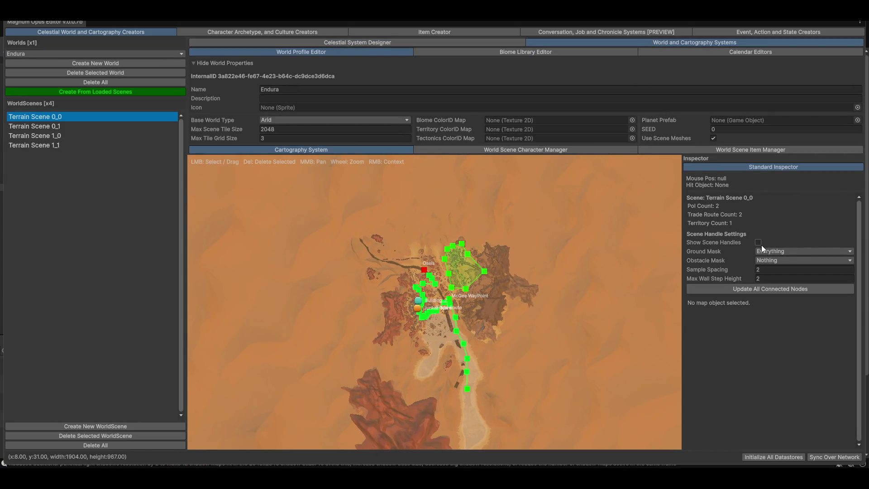
click(776, 271)
text(000)
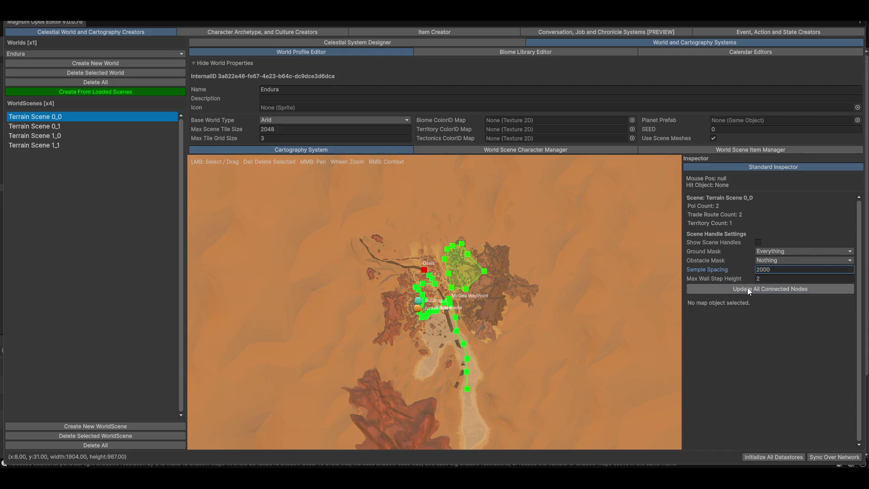
scroll(471, 321, up, 3)
drag(456, 313, 539, 391)
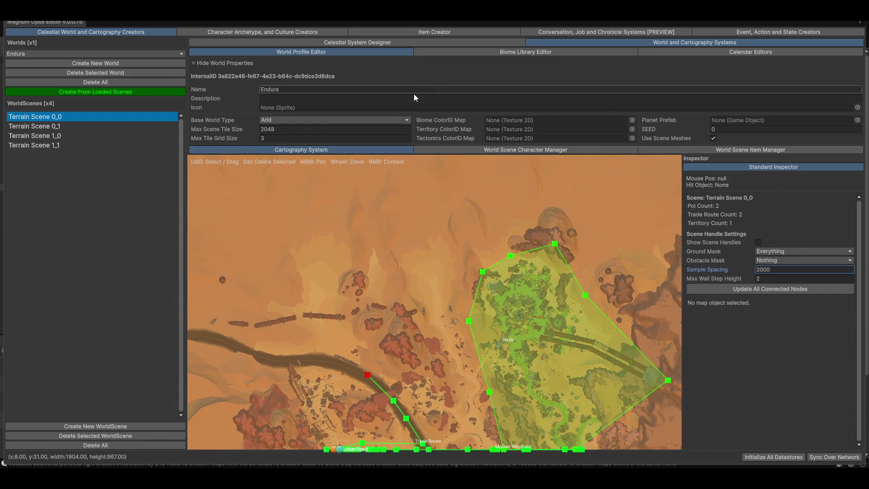
Step: Show Large Cactae in the Item Creator with its basic properties expanded
click(425, 31)
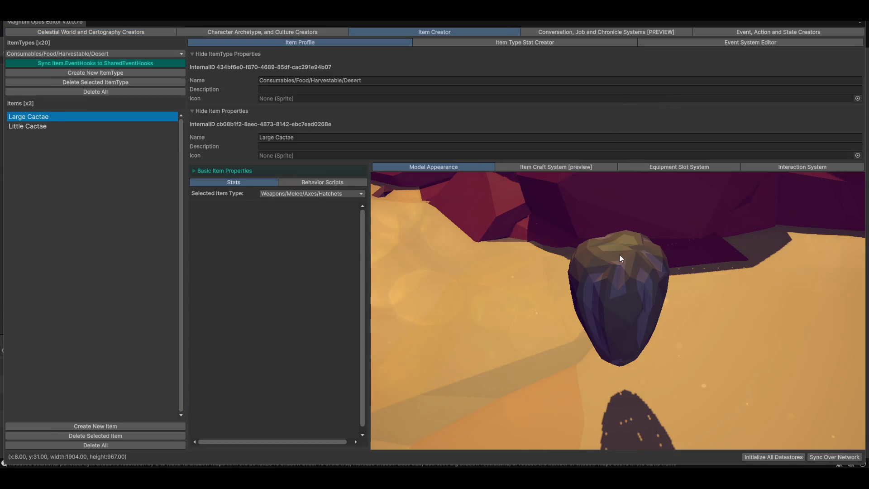
scroll(652, 301, up, 2)
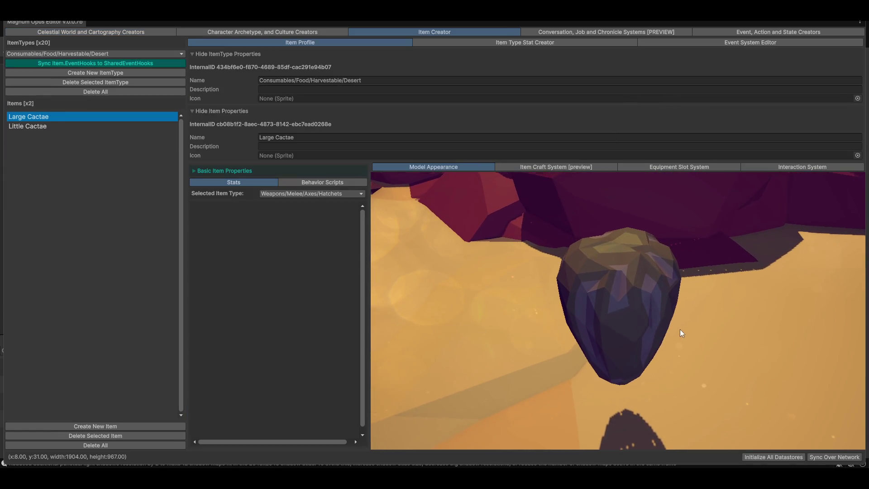
scroll(681, 330, up, 3)
scroll(683, 327, down, 5)
drag(644, 298, 608, 347)
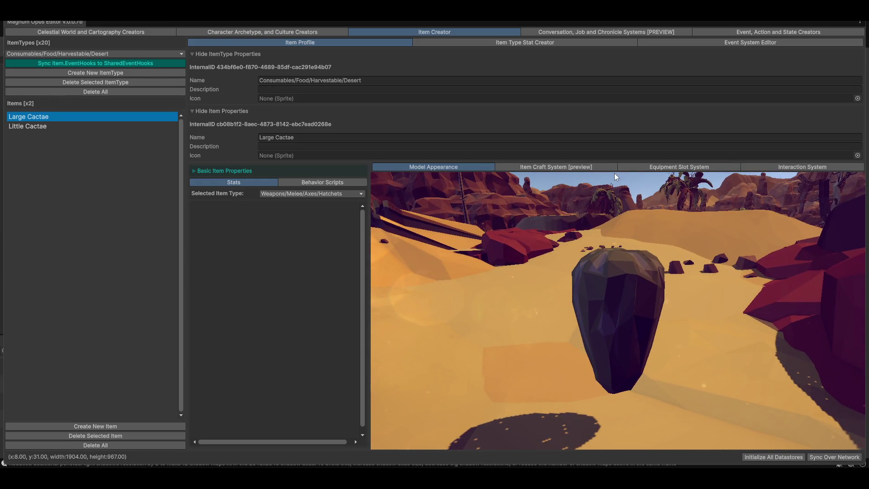
click(213, 170)
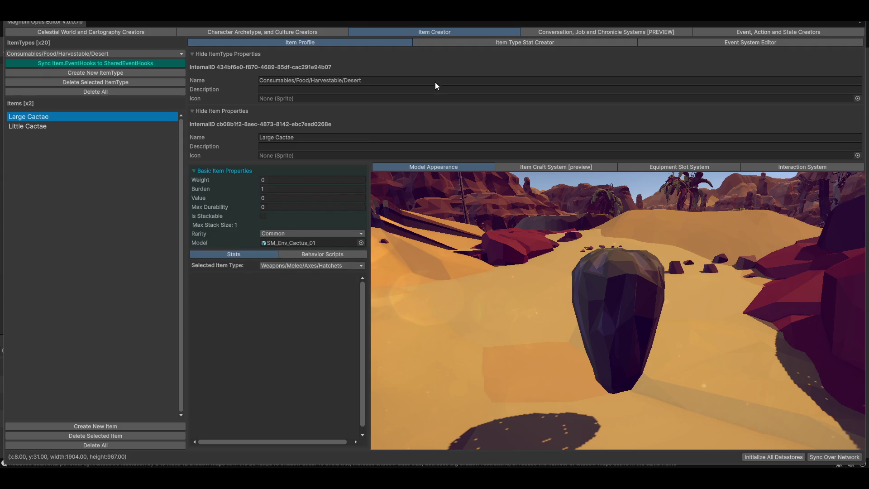
Step: Add a Desert food stat named Calories and apply it to the items
click(508, 41)
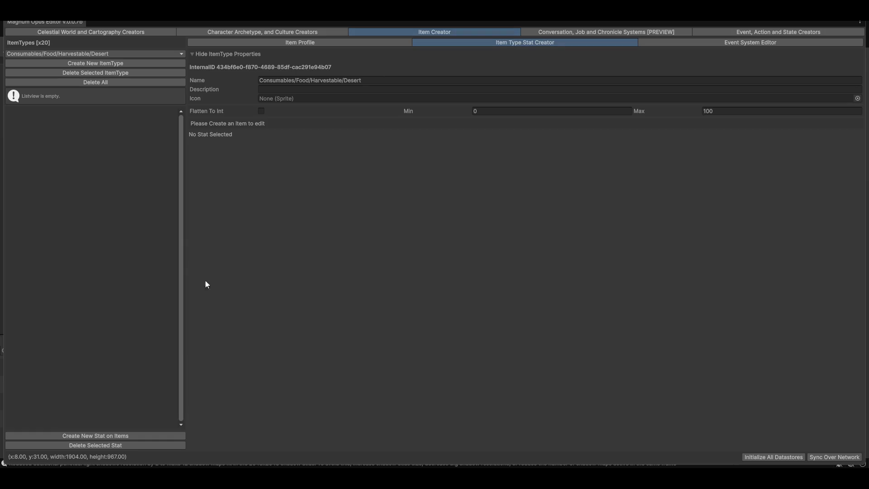
click(88, 436)
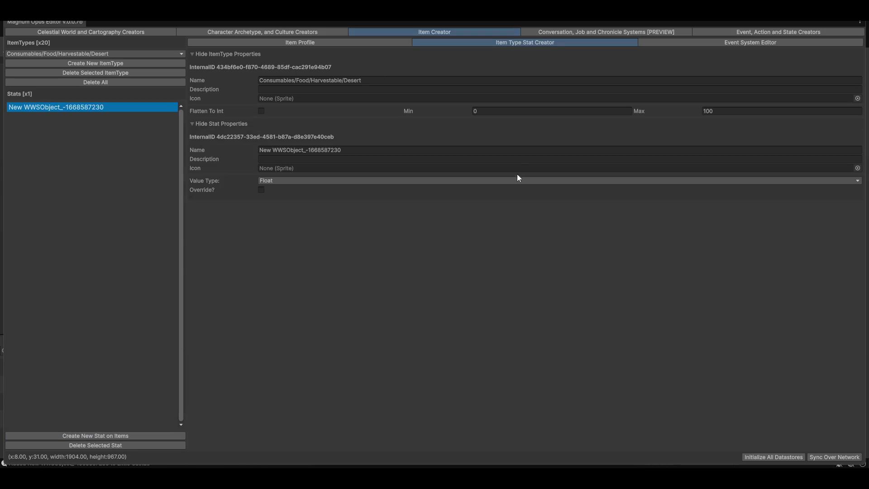
click(355, 150)
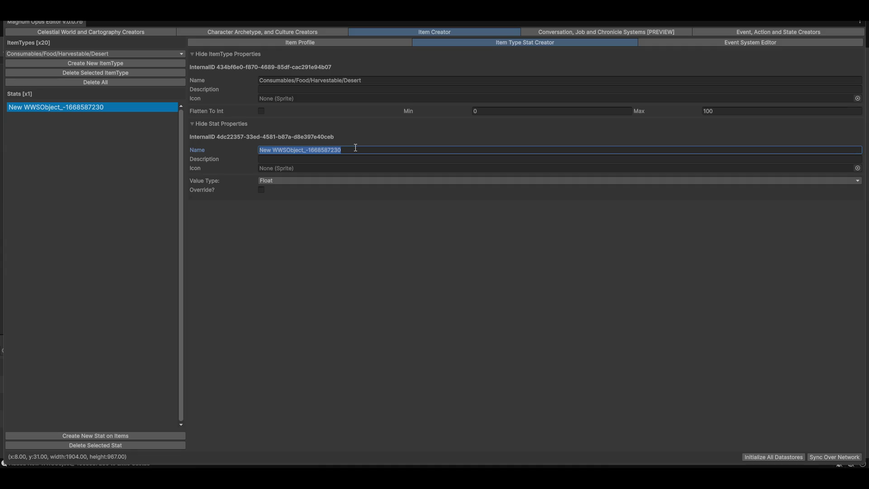
text(Nutrition)
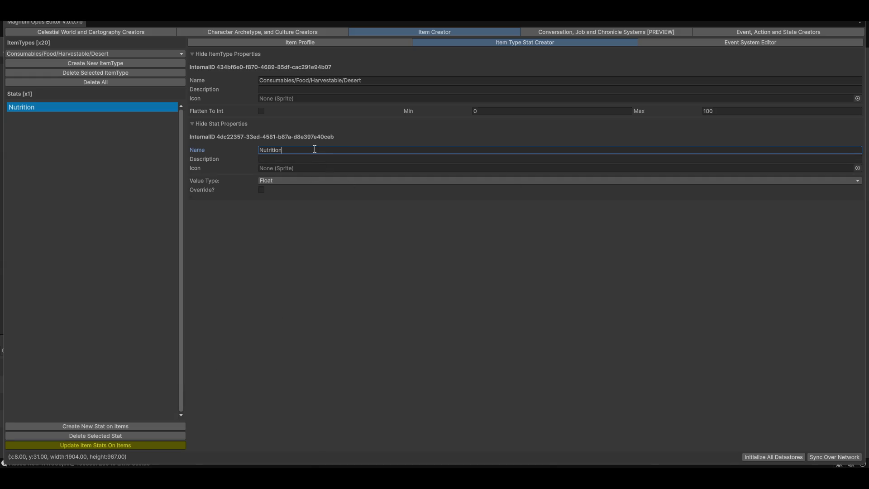
key(Return)
text(Calories)
click(80, 446)
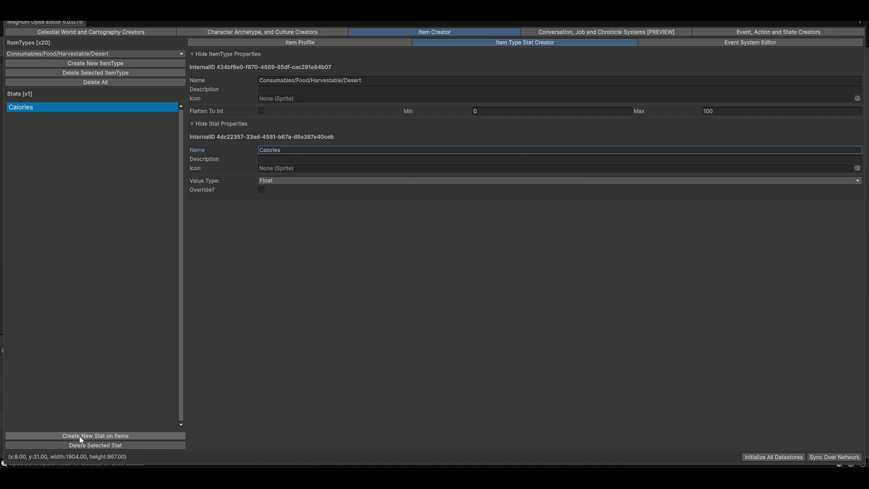
Step: Add a Hydration stat with Int value type and apply it to the items
click(53, 436)
click(380, 151)
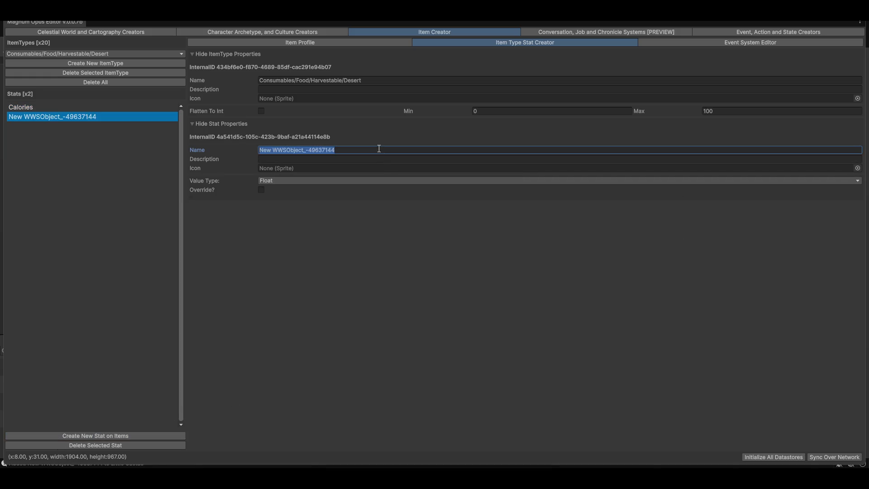
text(Hrdration)
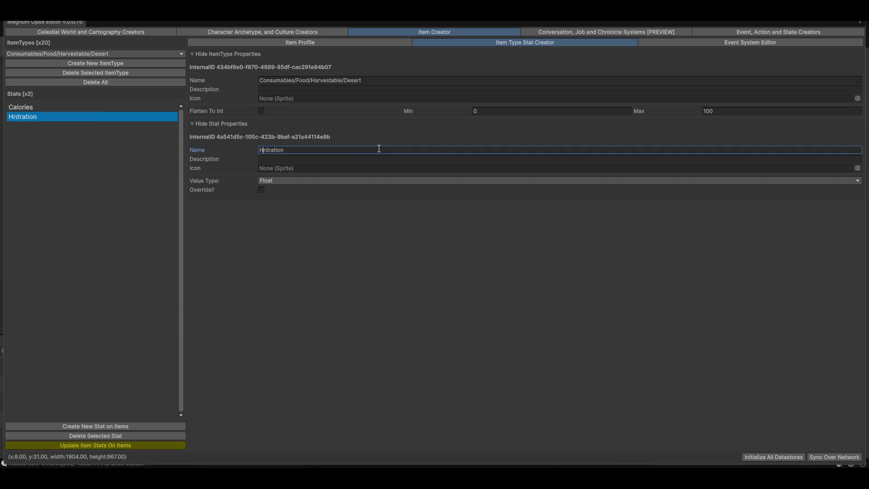
text(y)
click(326, 180)
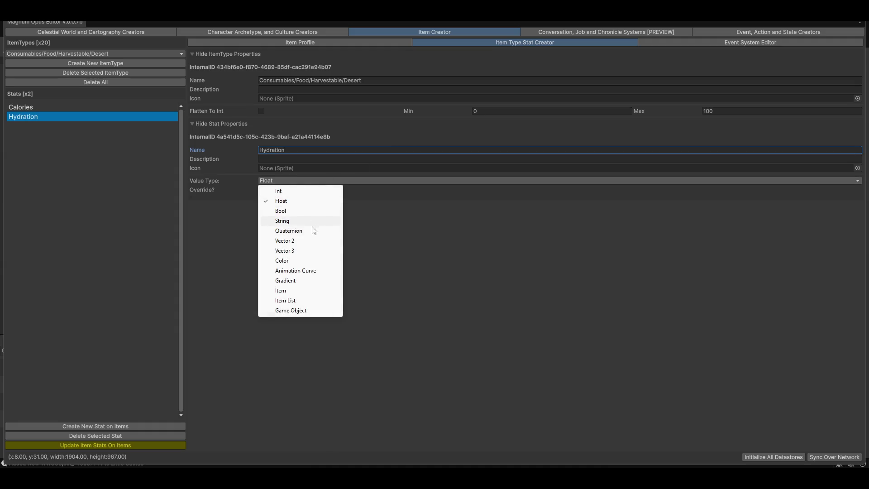
click(300, 192)
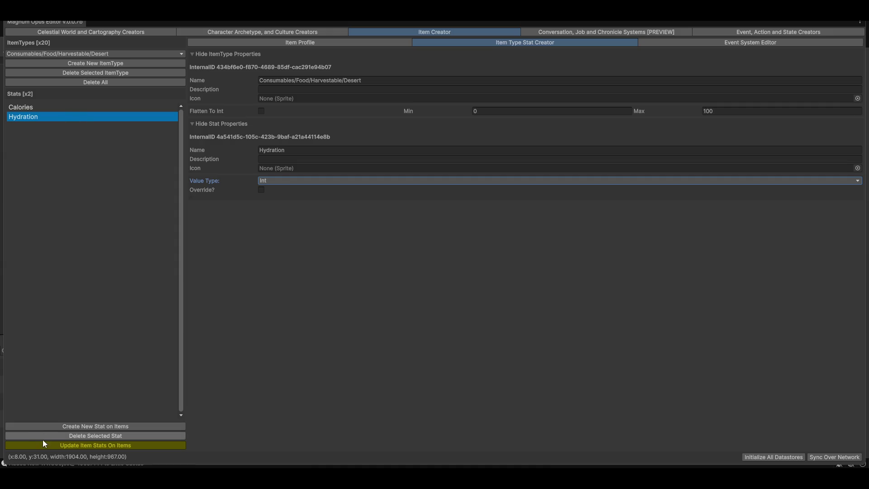
click(69, 446)
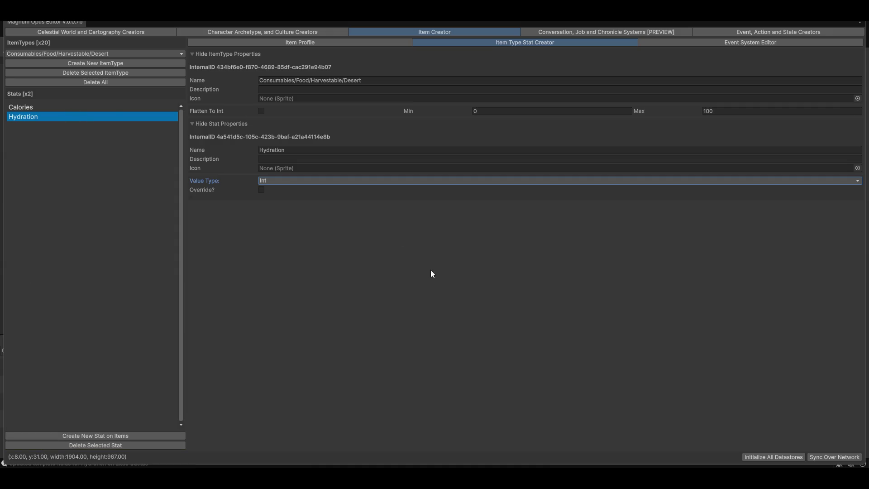
Step: Change Calories to Int, apply the update, and review both stats
click(37, 108)
click(280, 182)
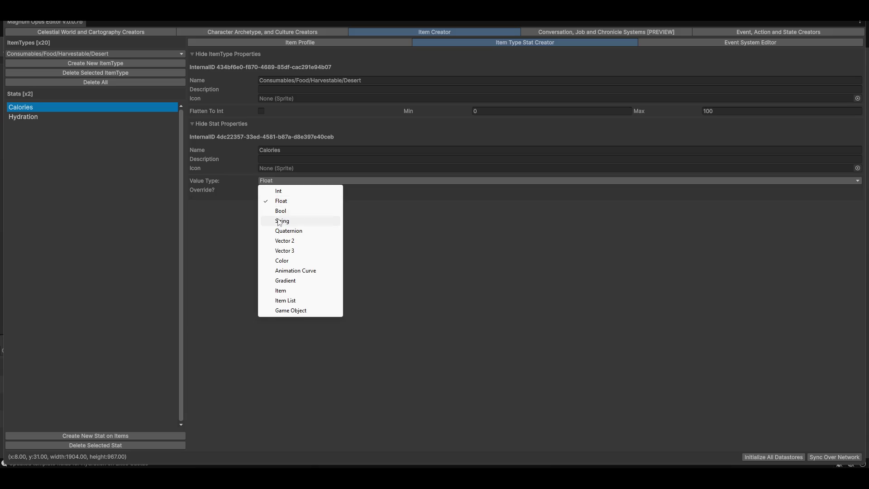
click(280, 192)
click(97, 446)
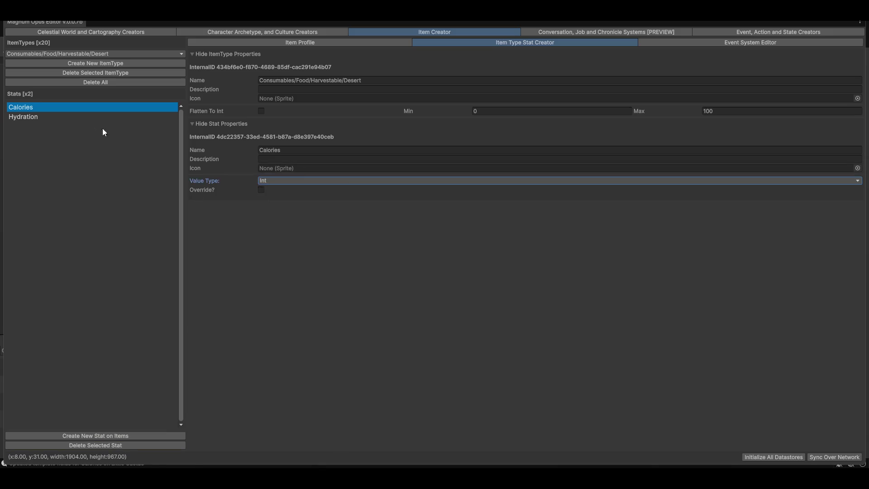
click(31, 118)
click(30, 108)
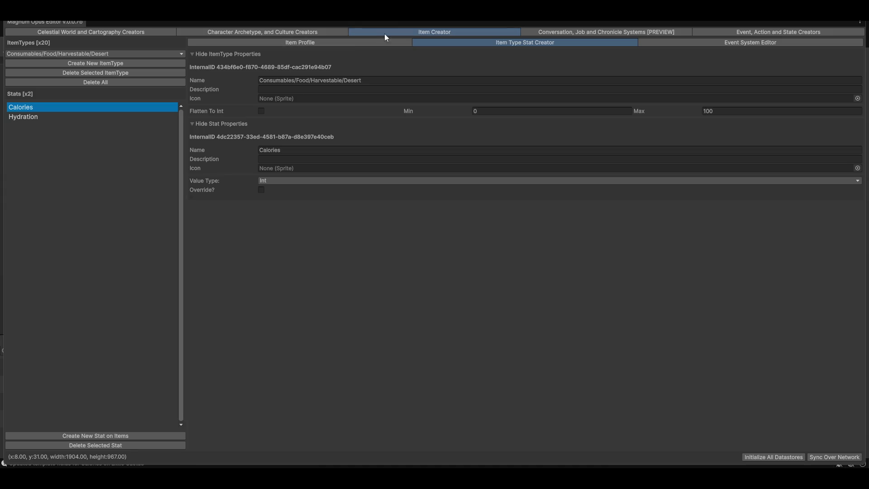
click(316, 45)
Step: Orbit the Large Cactae model preview on its Item Profile
mouse_move(496, 284)
mouse_down()
mouse_move(523, 322)
mouse_move(515, 311)
mouse_move(646, 340)
mouse_move(580, 286)
mouse_move(746, 294)
mouse_move(645, 283)
mouse_up()
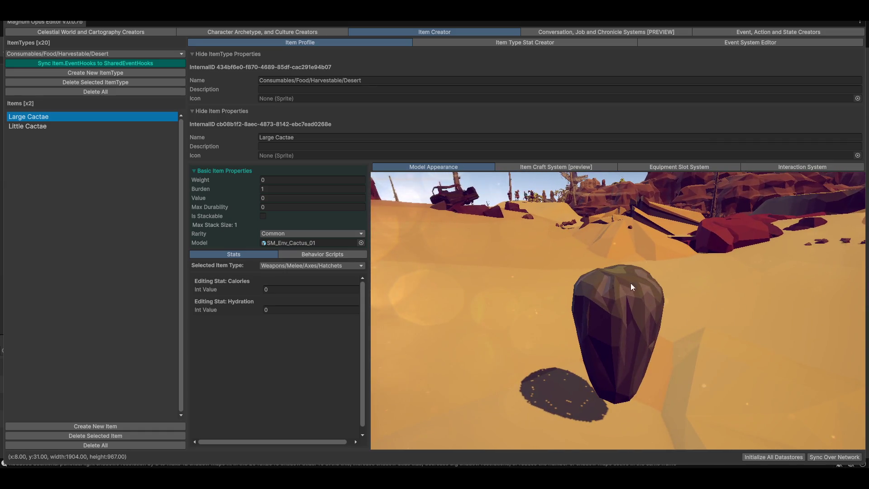
drag(646, 316, 659, 312)
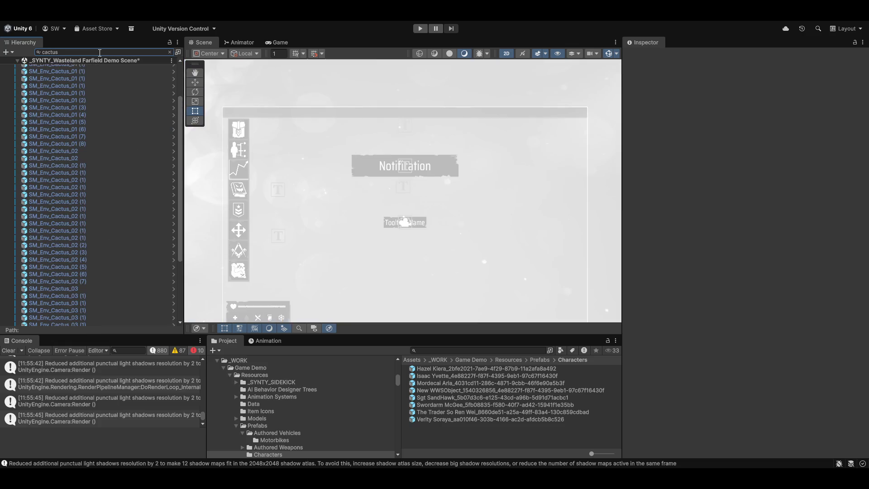
Step: Select the SM_Env_Cactus_01 objects, leave 2D mode, frame one and orbit to a desert perspective
scroll(85, 199, down, 5)
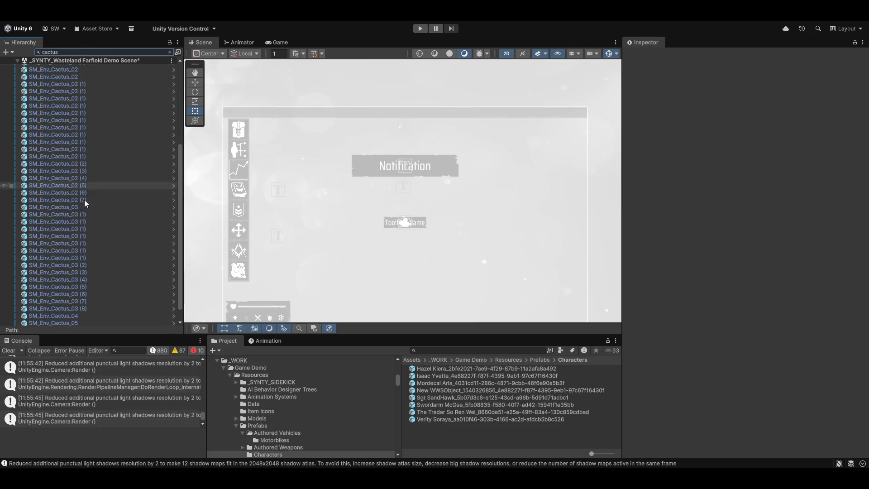
scroll(77, 236, up, 10)
click(61, 69)
drag(457, 208, 439, 236)
key(2)
key(w)
key(f)
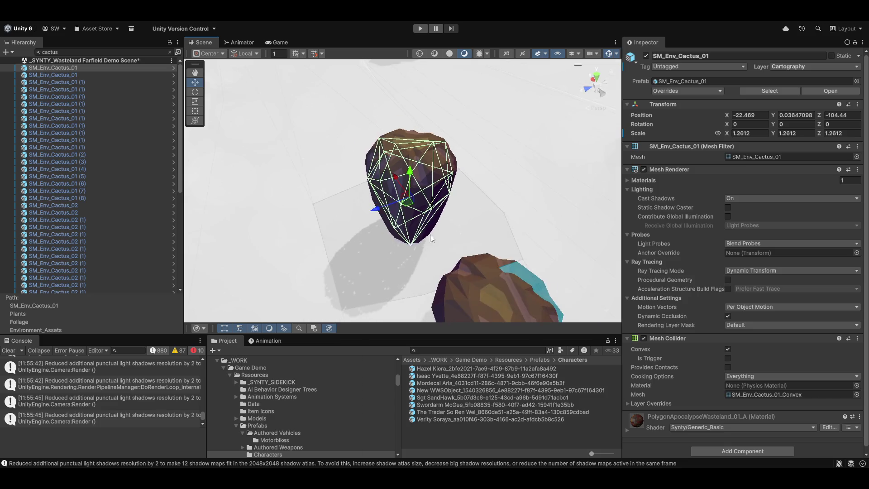
scroll(412, 245, down, 10)
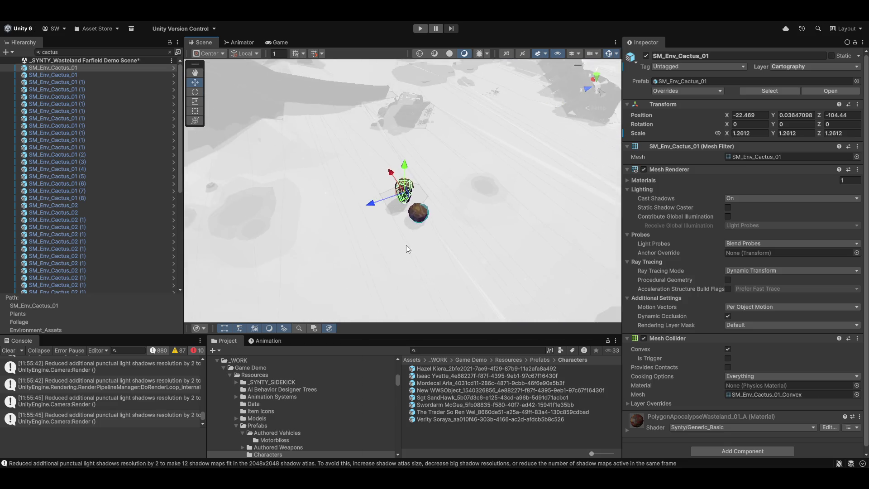
mouse_move(347, 232)
mouse_down()
mouse_move(344, 217)
mouse_move(295, 199)
mouse_move(122, 166)
mouse_move(252, 171)
mouse_move(72, 81)
mouse_up()
click(53, 75)
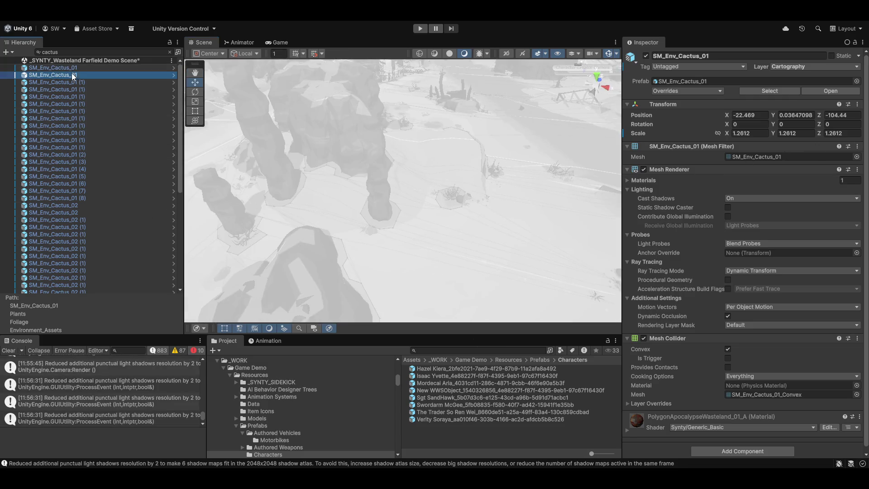
mouse_move(338, 249)
mouse_down()
mouse_move(442, 213)
mouse_move(535, 206)
mouse_up()
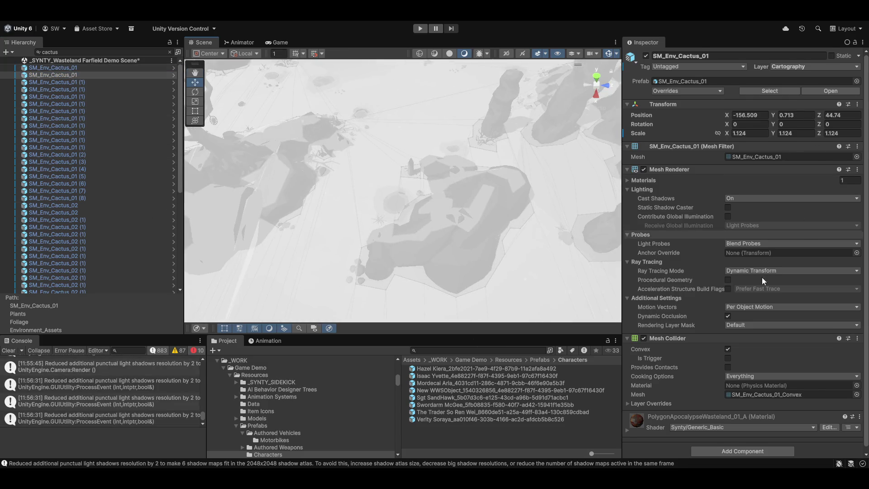
Step: Relaunch Magnum Opus Editor from the toolbar menu and rotate the Large Cactae preview
scroll(683, 114, down, 1)
scroll(679, 131, up, 1)
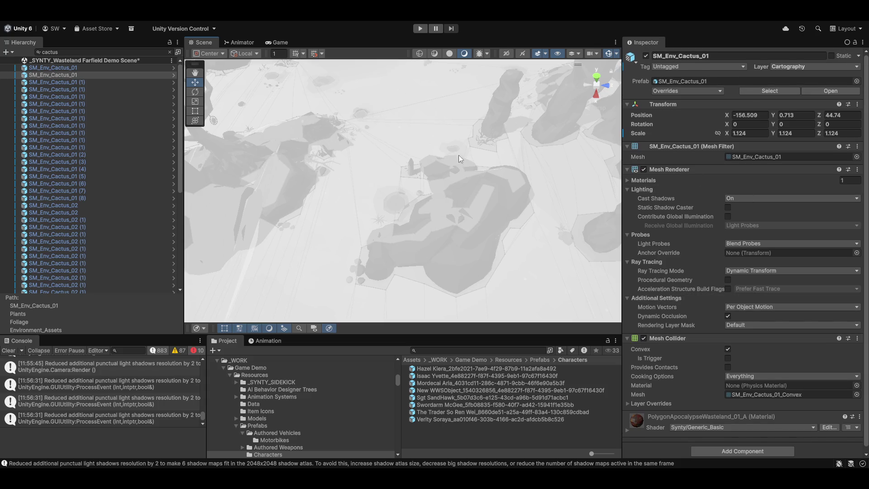
click(272, 16)
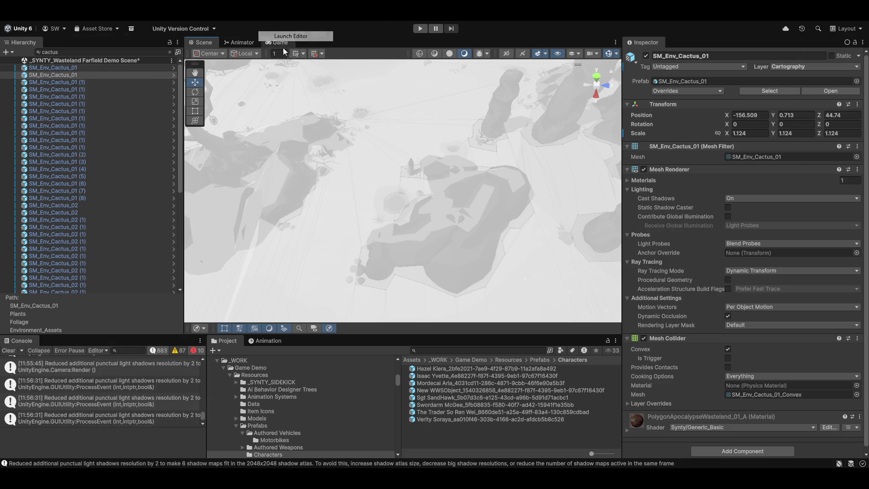
click(283, 41)
drag(665, 361, 257, 246)
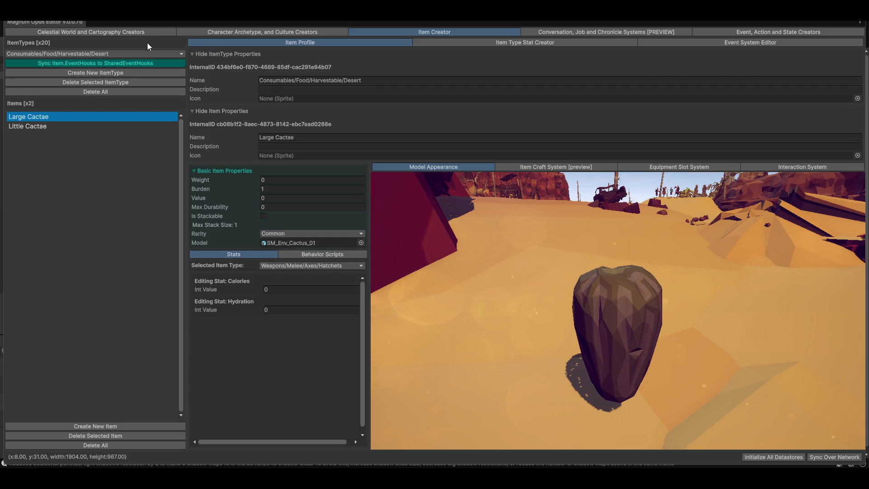
click(136, 32)
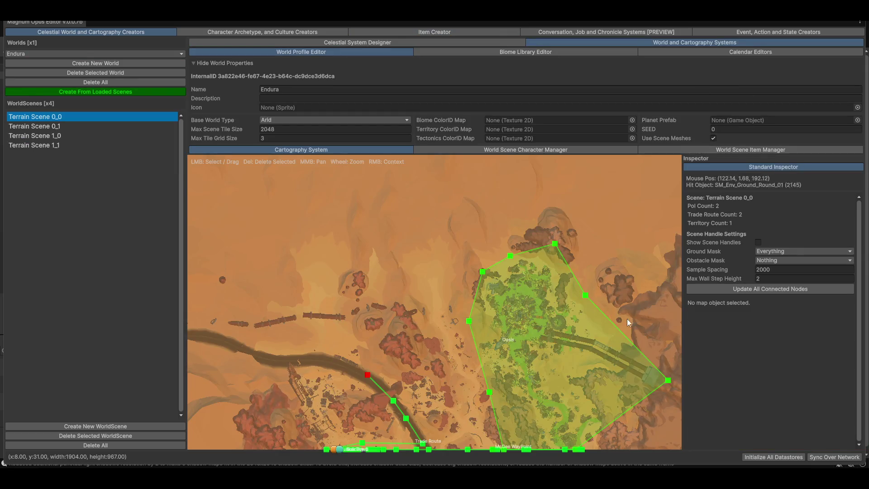
click(790, 148)
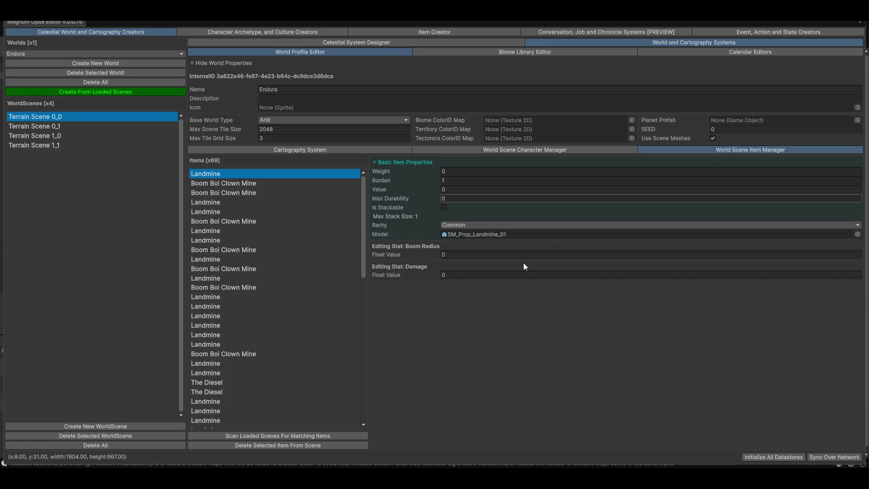
scroll(262, 313, down, 15)
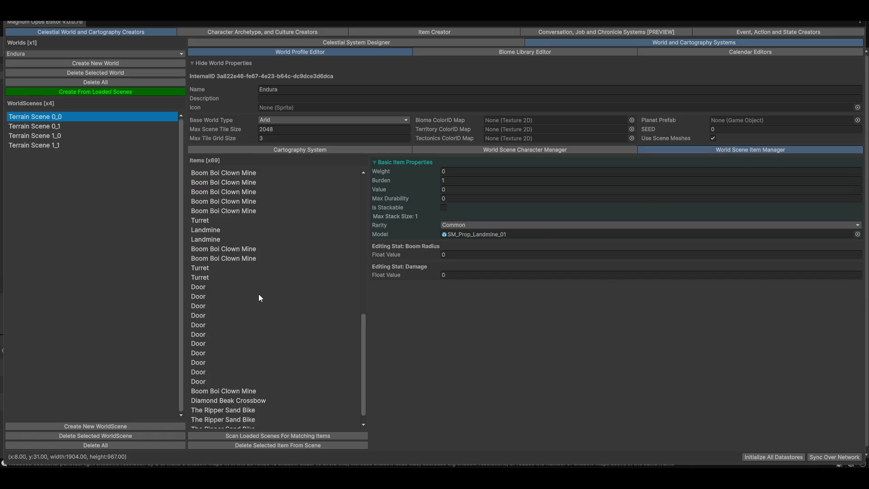
scroll(253, 389, up, 4)
scroll(244, 398, up, 10)
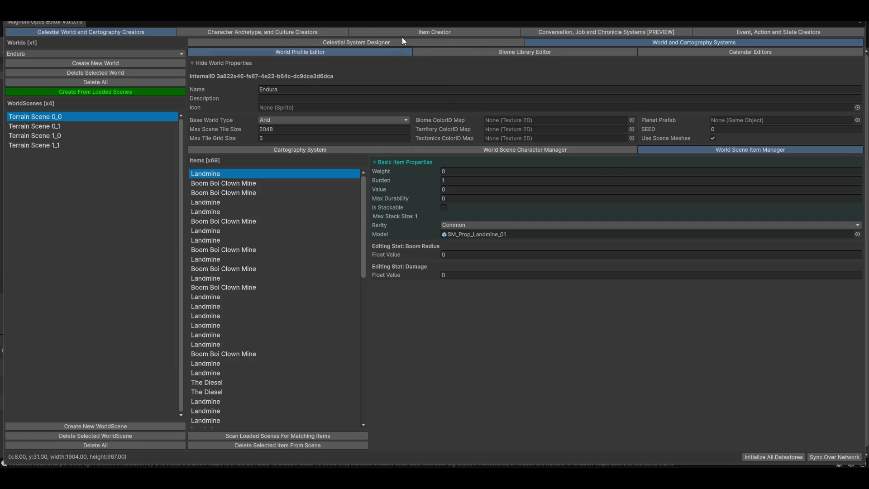
scroll(281, 254, down, 13)
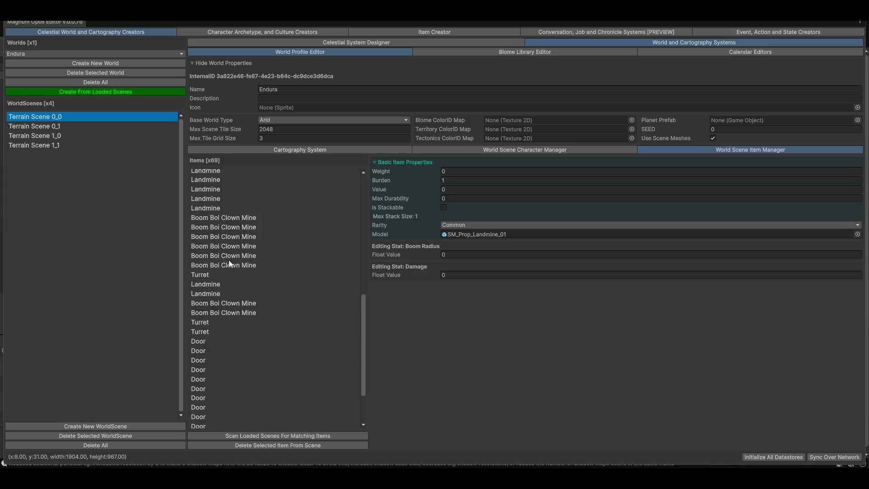
scroll(244, 394, down, 1)
scroll(191, 367, up, 8)
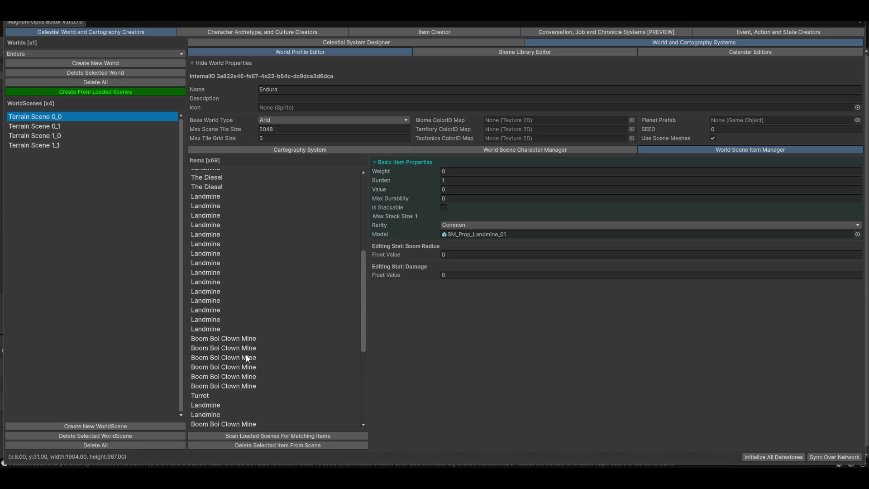
scroll(231, 364, down, 5)
scroll(235, 316, up, 10)
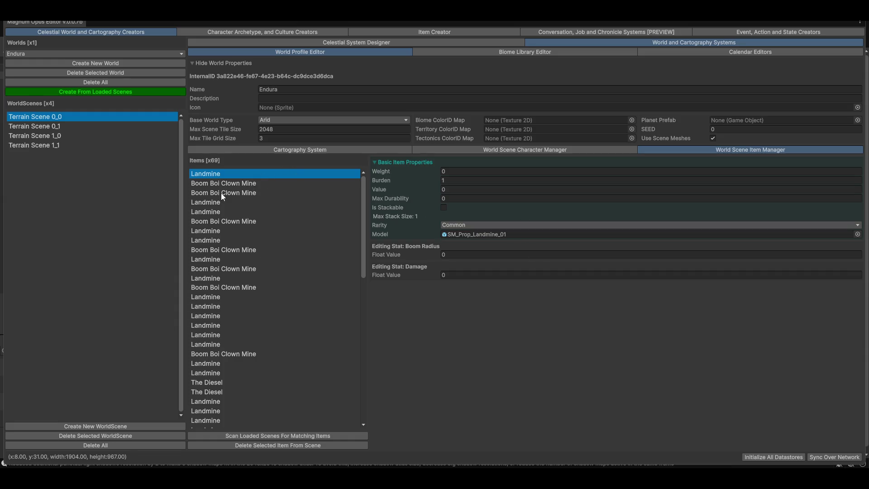
scroll(242, 236, down, 10)
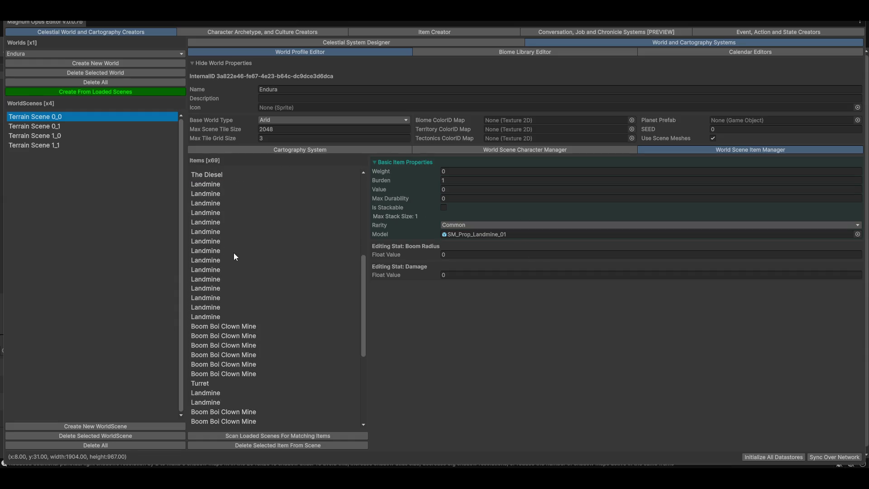
click(260, 241)
click(227, 203)
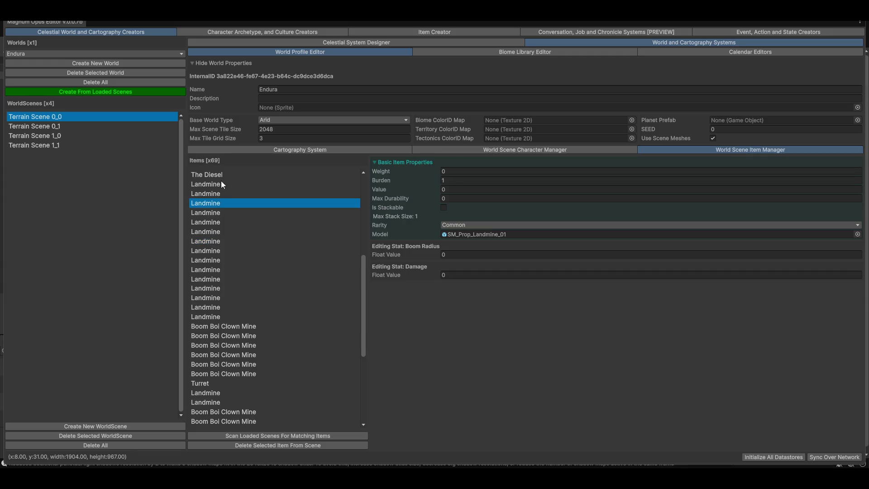
click(221, 182)
click(228, 298)
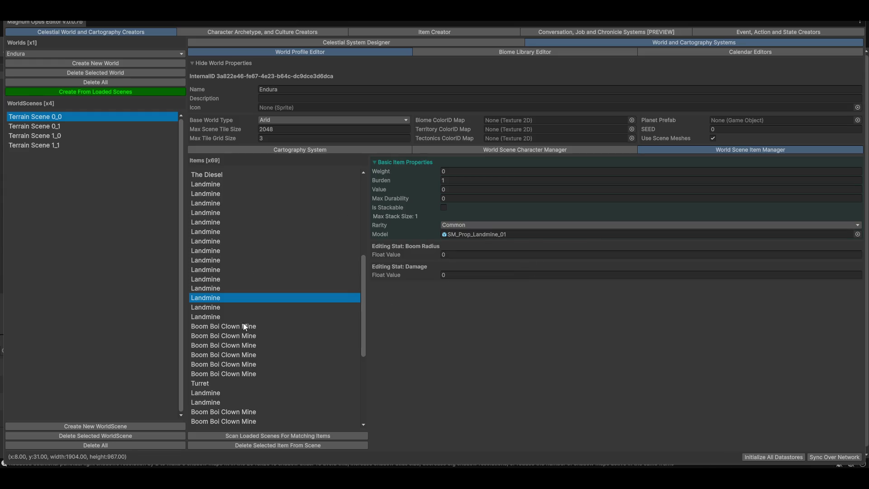
scroll(240, 325, down, 5)
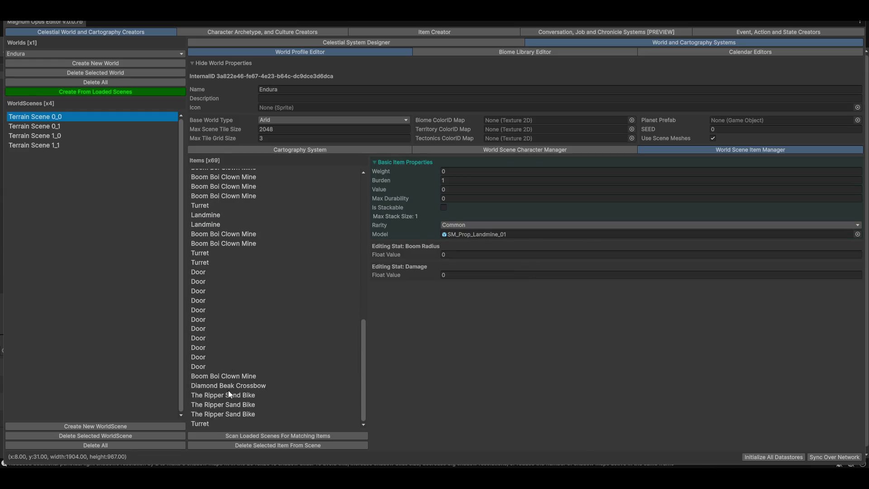
click(216, 397)
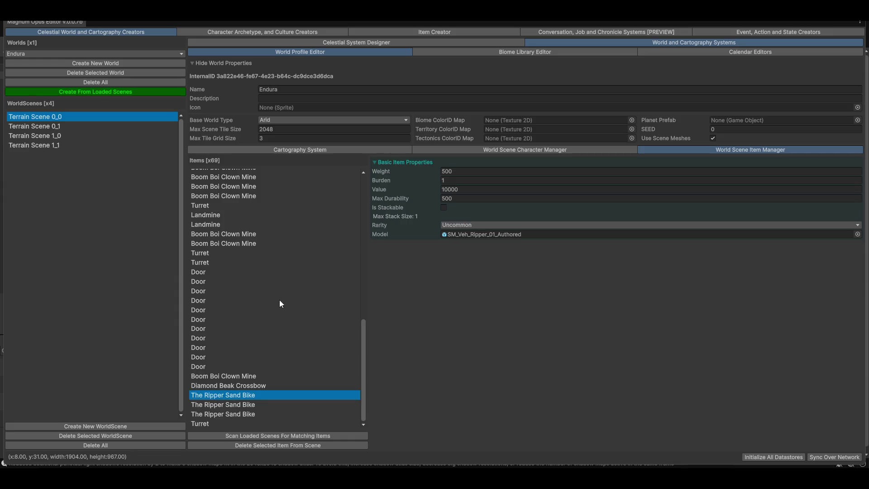
click(253, 234)
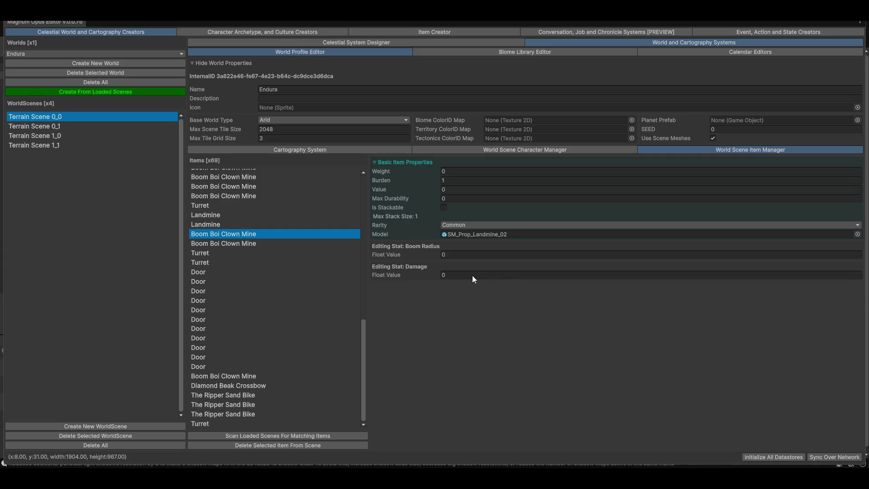
click(406, 33)
Step: Switch the item type to Weapons > Traps > Pressure to show the Boom Boi Clown Mine
click(94, 54)
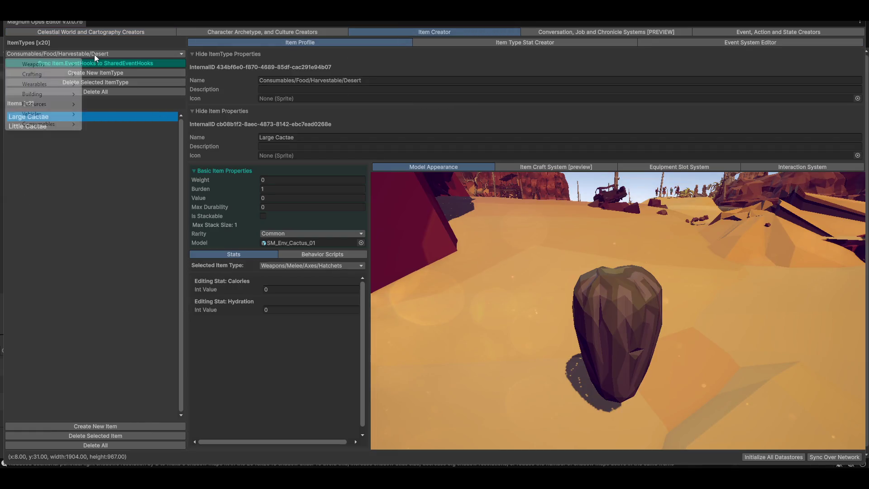
mouse_move(74, 66)
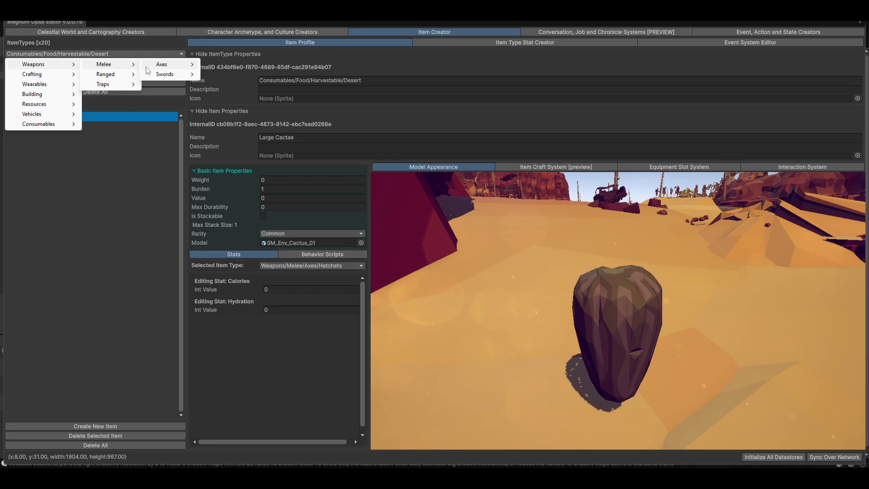
mouse_move(105, 87)
click(164, 84)
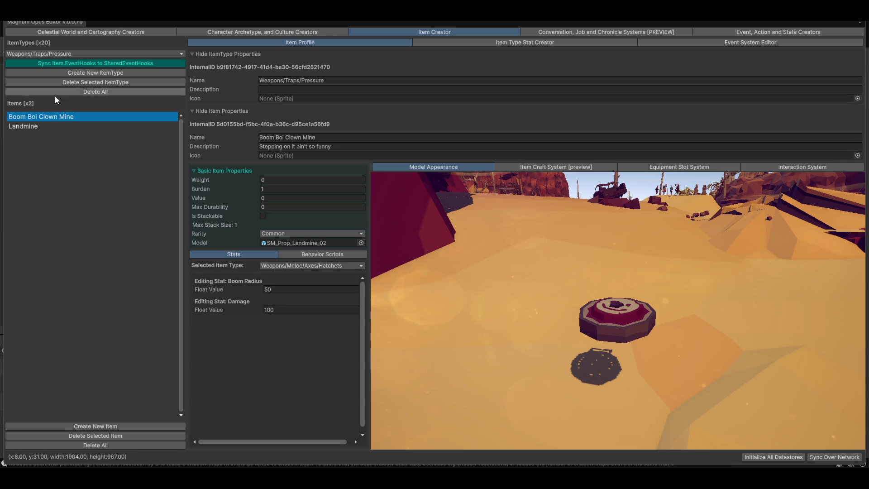
click(306, 243)
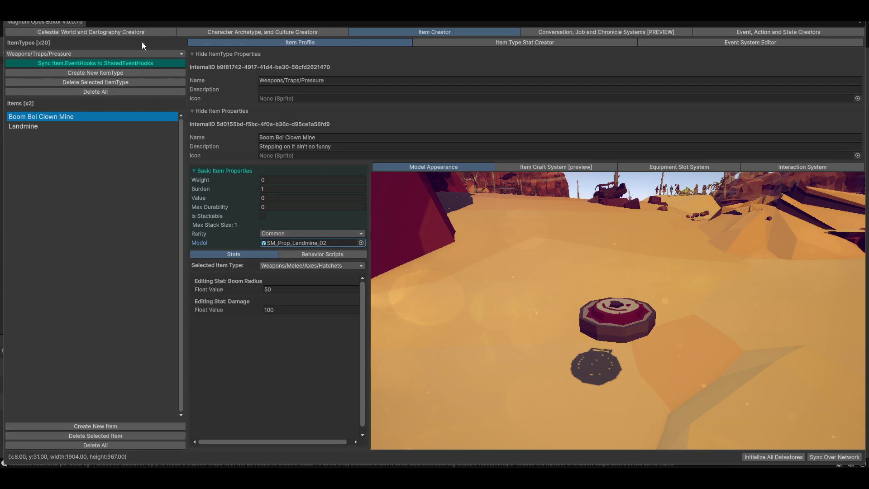
click(115, 30)
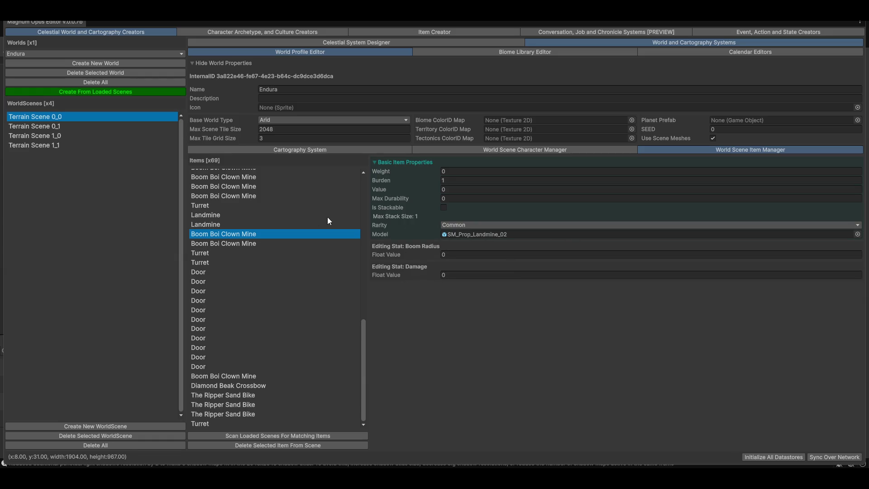
Step: View another Boom Boi Clown Mine and The Ripper Sand Bike's weight 500, value 10000, Uncommon
click(226, 188)
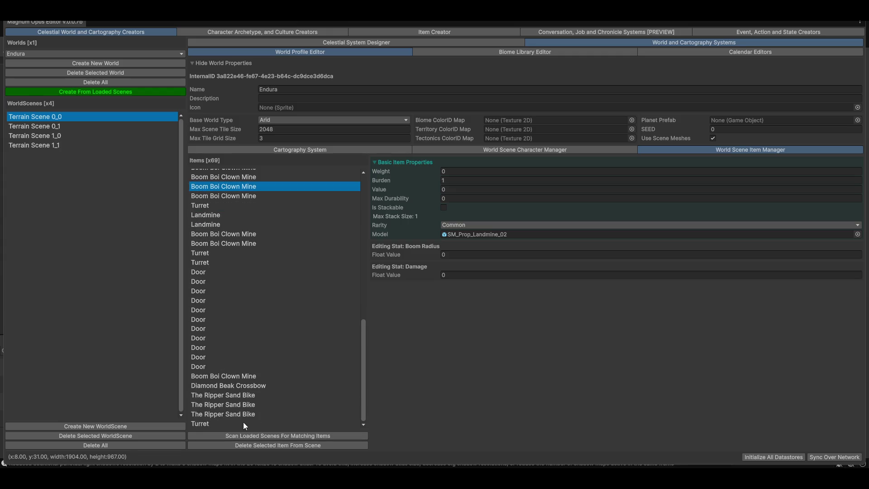
click(214, 397)
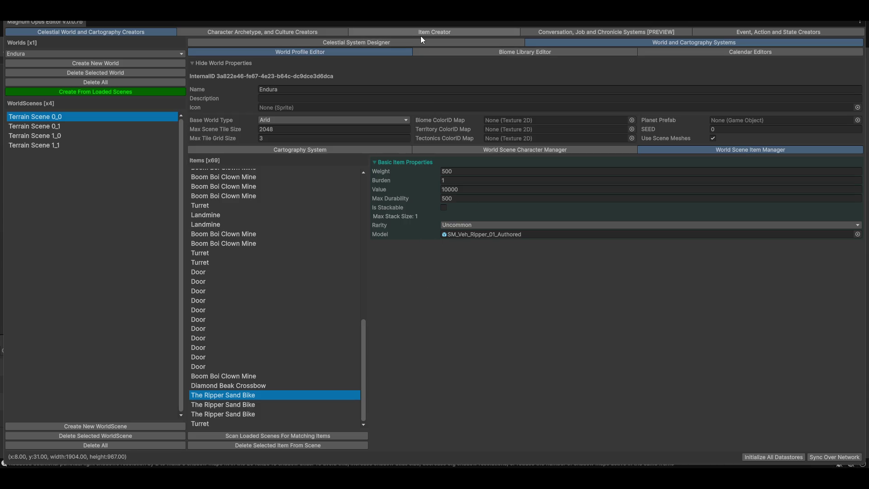
click(409, 31)
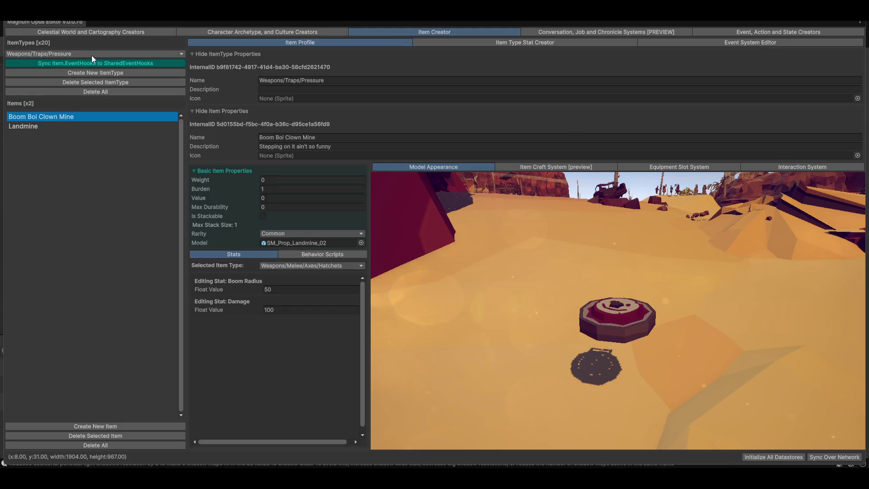
Step: Select the Vehicles > Motor Bikes item type and rotate the bike preview to a side view
click(60, 54)
mouse_move(68, 114)
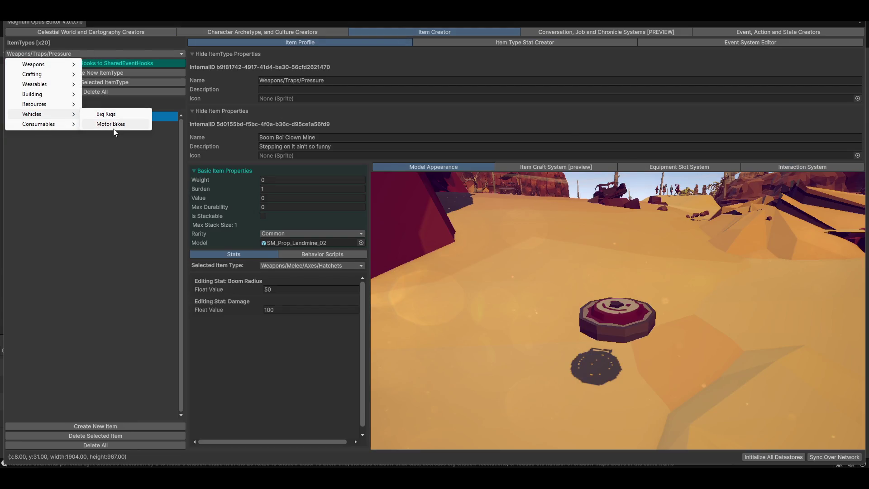
click(113, 124)
mouse_move(542, 304)
mouse_down()
mouse_move(512, 287)
mouse_move(463, 295)
mouse_move(566, 317)
mouse_move(574, 327)
mouse_move(558, 348)
mouse_move(442, 308)
mouse_move(260, 394)
mouse_up()
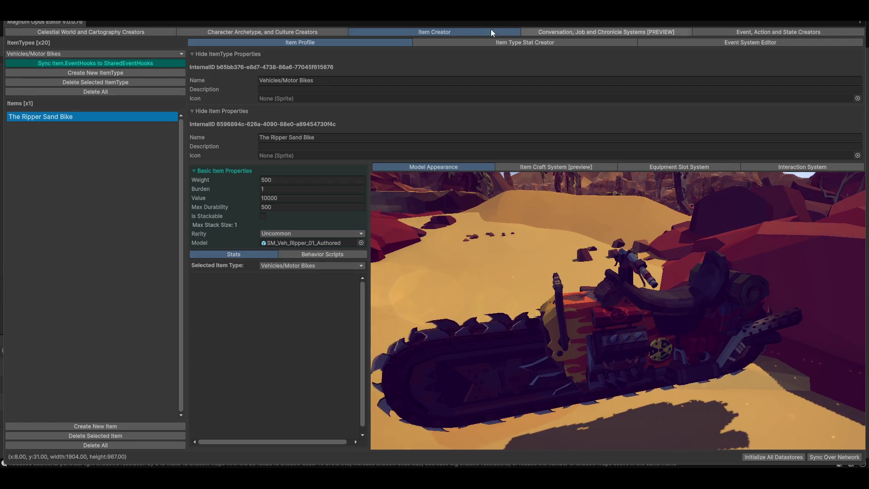
Step: Create an Int stat named Max Fuel and apply it to Motor Bikes items
click(474, 42)
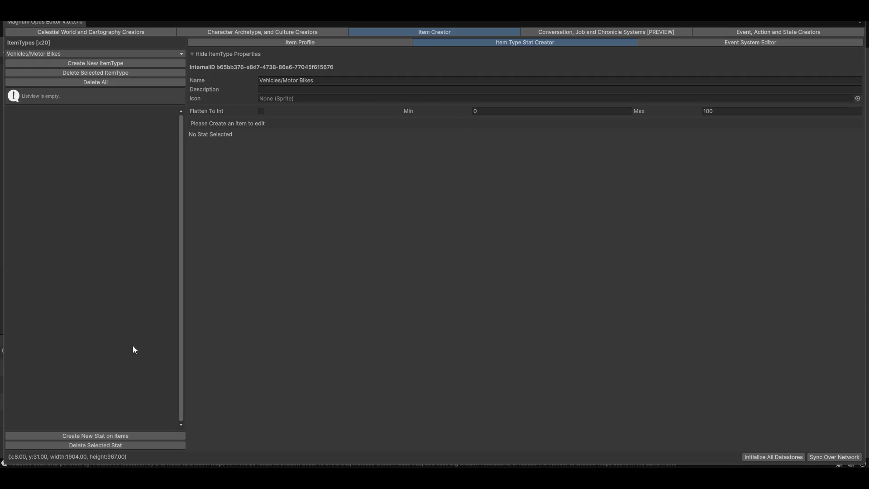
click(67, 436)
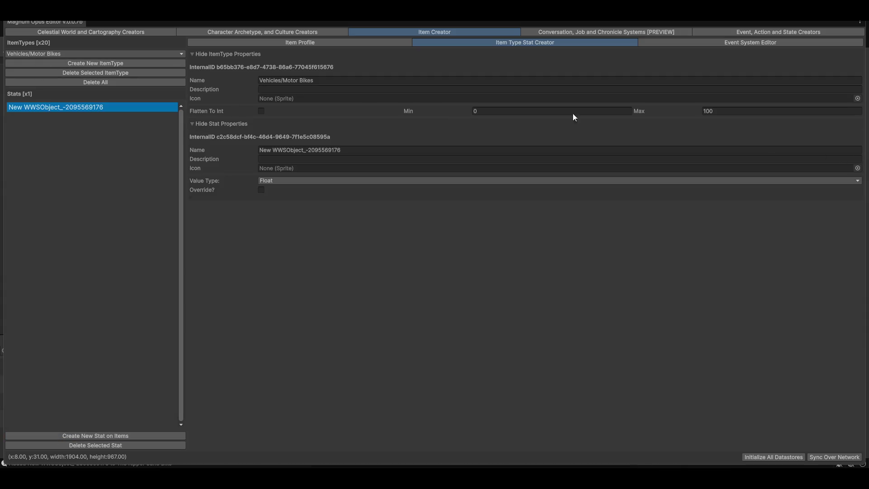
click(367, 150)
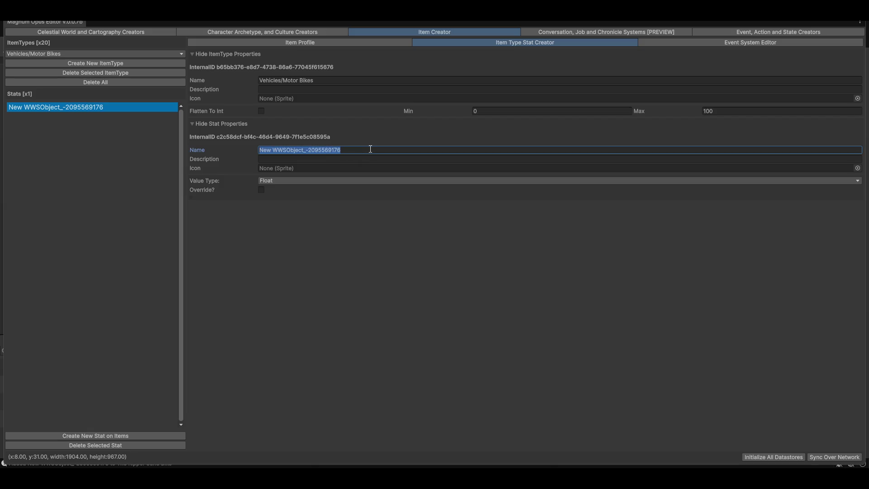
text(Max Fueld)
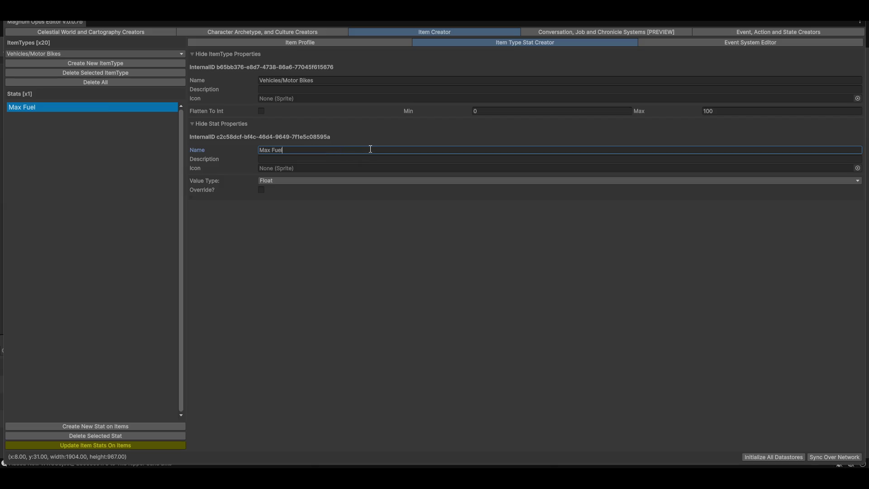
key(BackSpace)
click(279, 180)
click(279, 191)
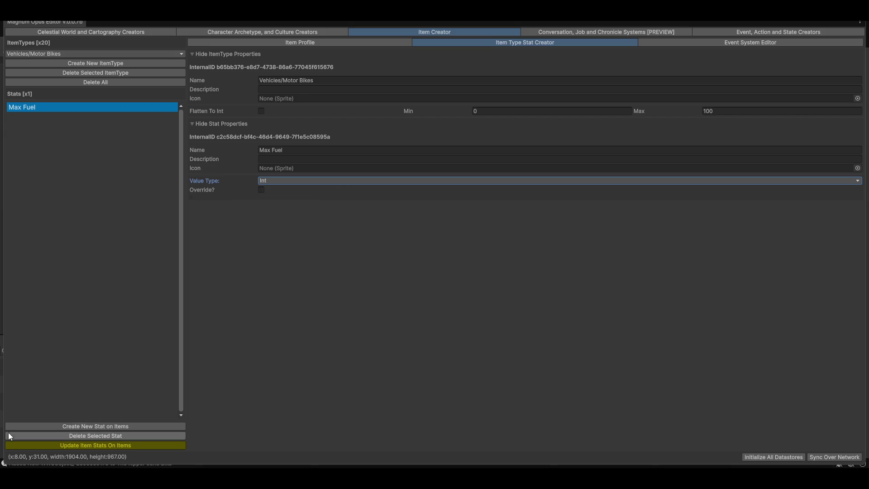
click(67, 449)
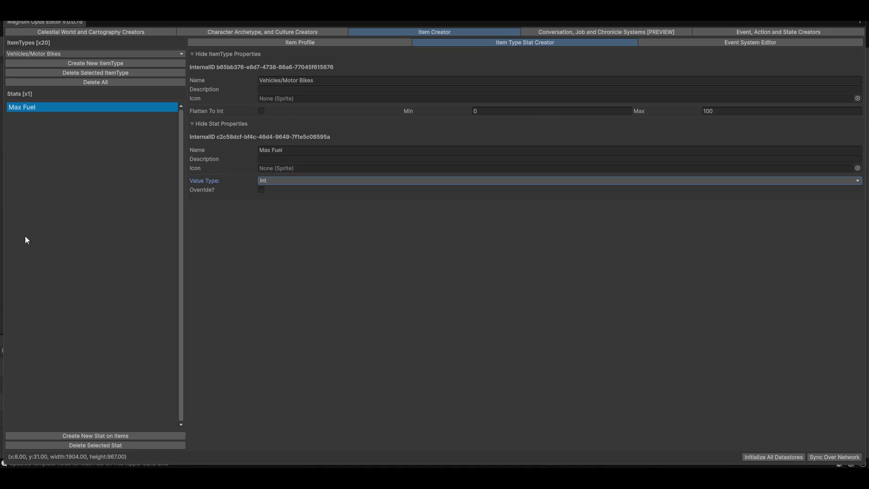
Step: Create a Fuel stat with Int value type and push it to the Motor Bikes items
click(107, 438)
click(361, 150)
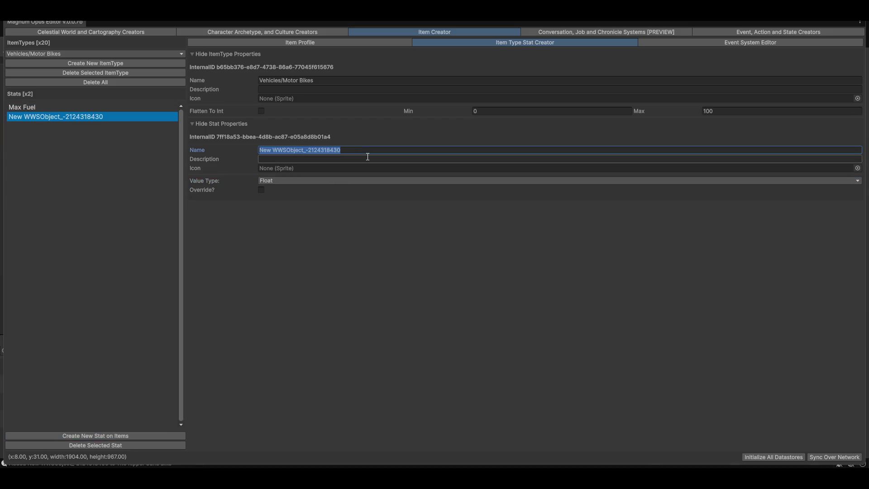
text(Fuel)
key(BackSpace)
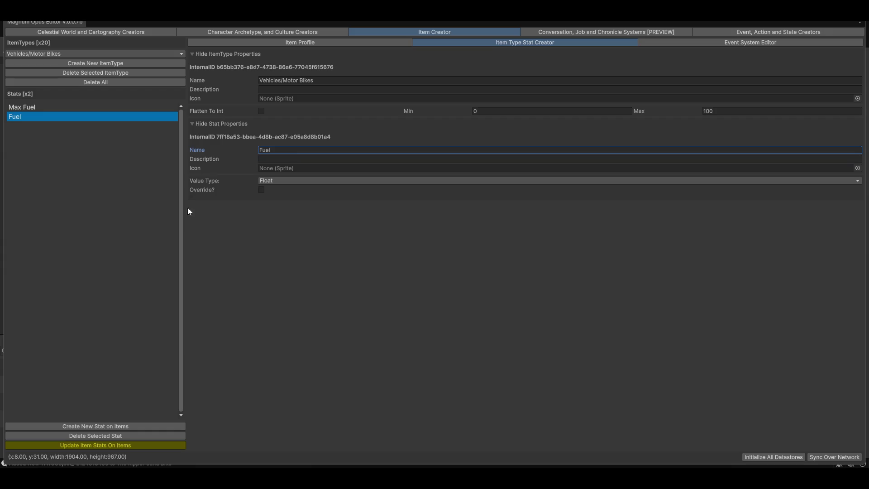
click(281, 180)
click(272, 189)
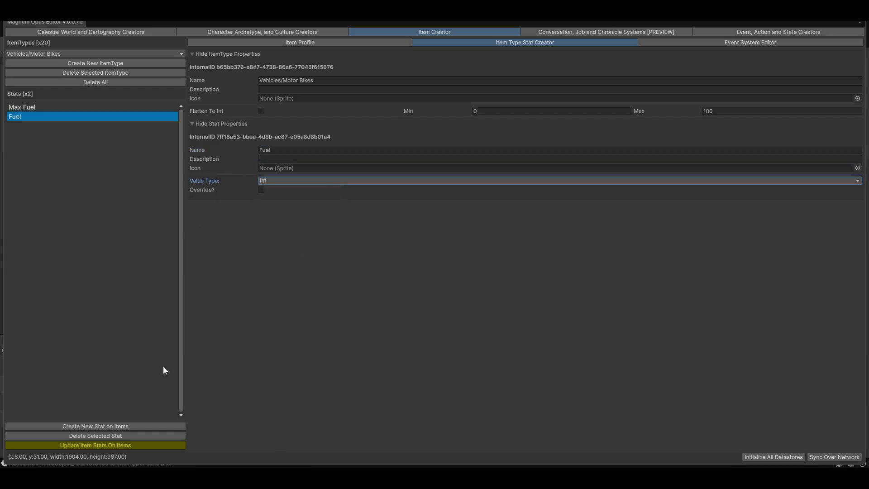
click(124, 445)
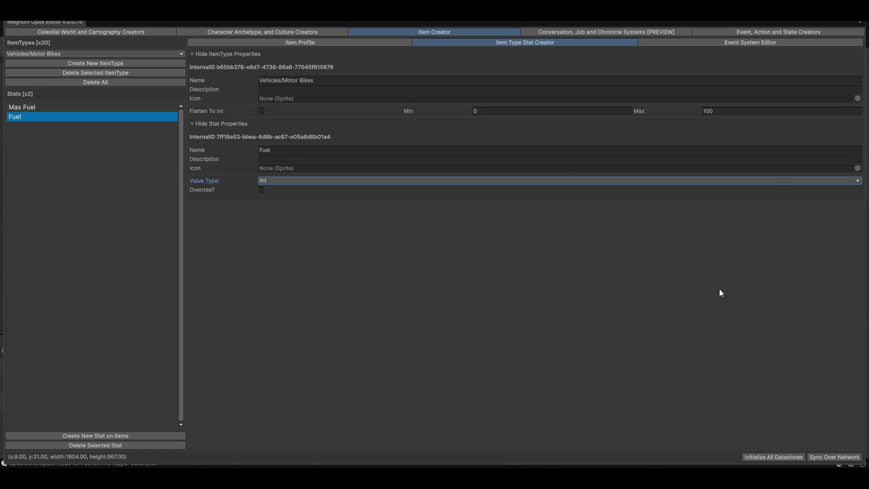
mouse_move(360, 23)
mouse_down()
mouse_move(766, 288)
mouse_move(301, 355)
mouse_move(301, 334)
mouse_move(408, 252)
mouse_move(361, 153)
mouse_up()
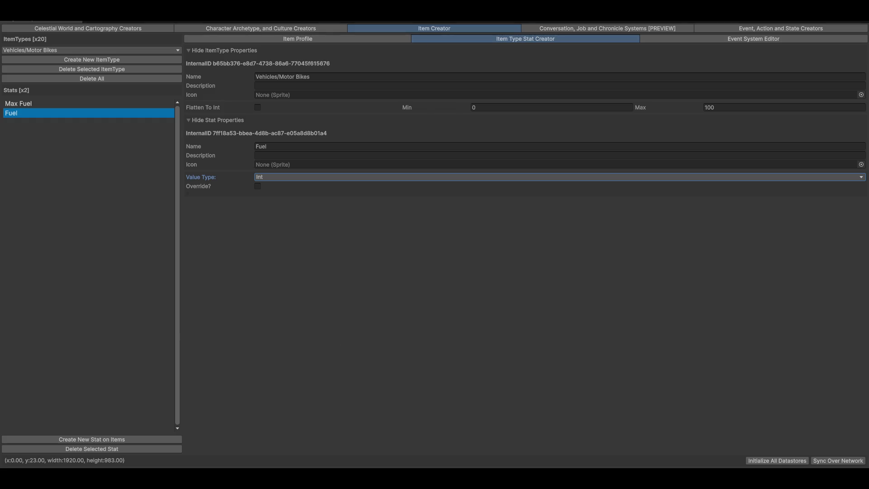
key(ctrl+super+f)
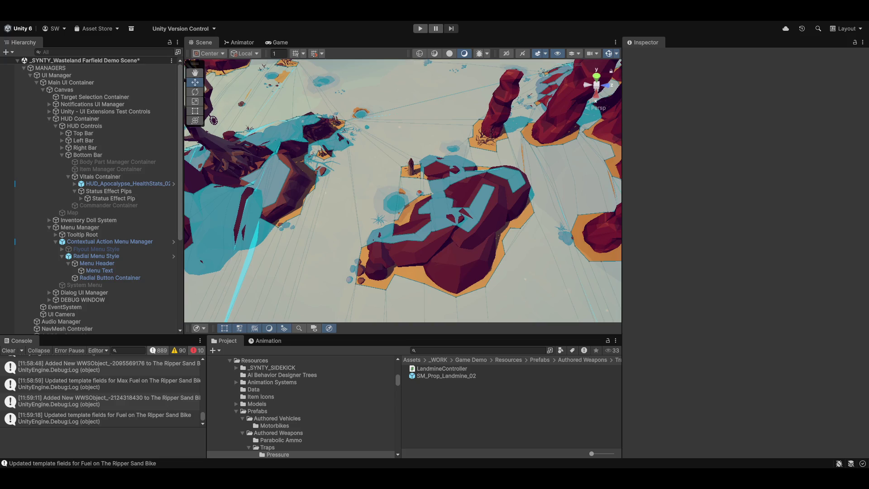
Step: Bring the Item Type Stat Creator editor back over Unity to view the Int Fuel stat
key(ctrl+super+f)
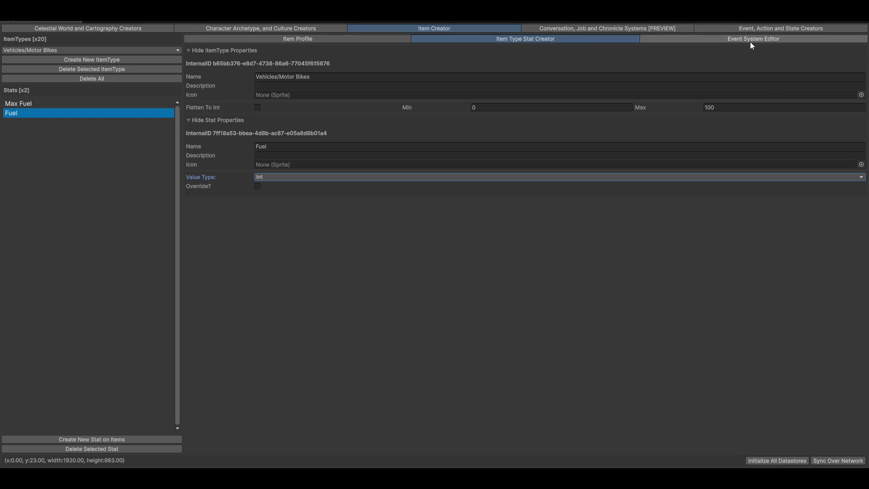
Step: In the Ripper Sand Bike's Item Profile, enter 100 for Max Fuel and 100 for Fuel
click(308, 42)
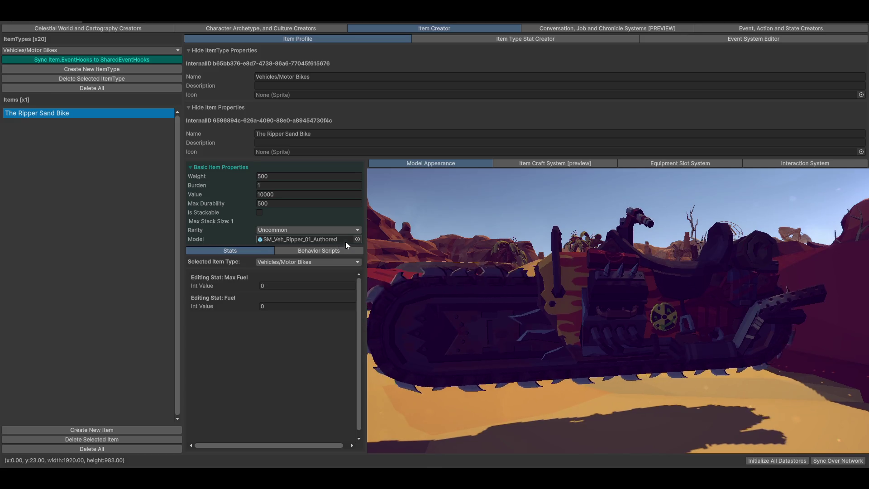
click(314, 284)
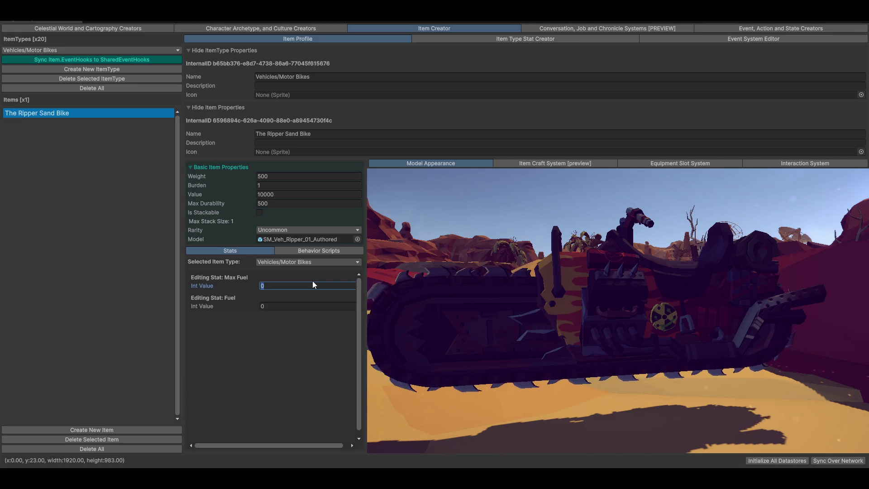
text(100)
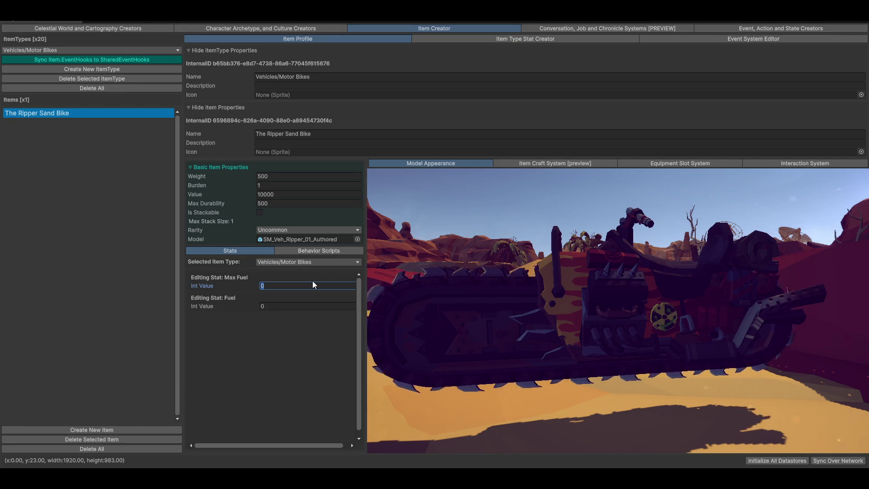
key(Tab)
text(100)
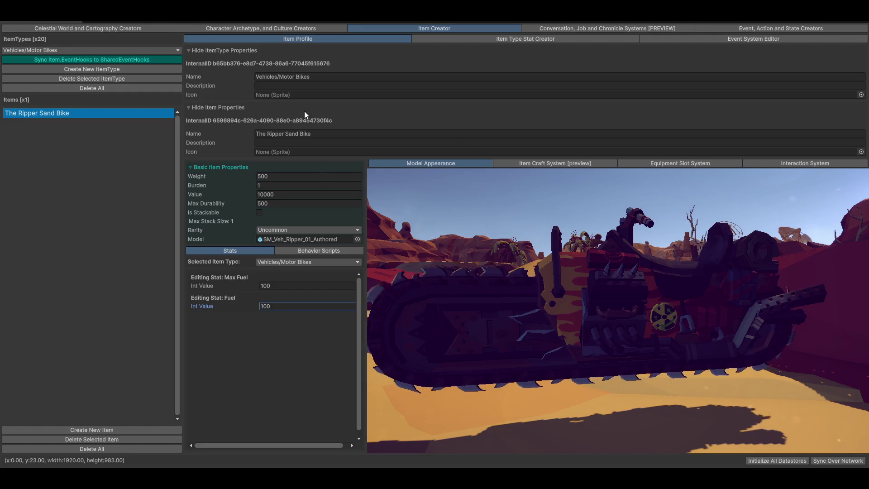
click(280, 121)
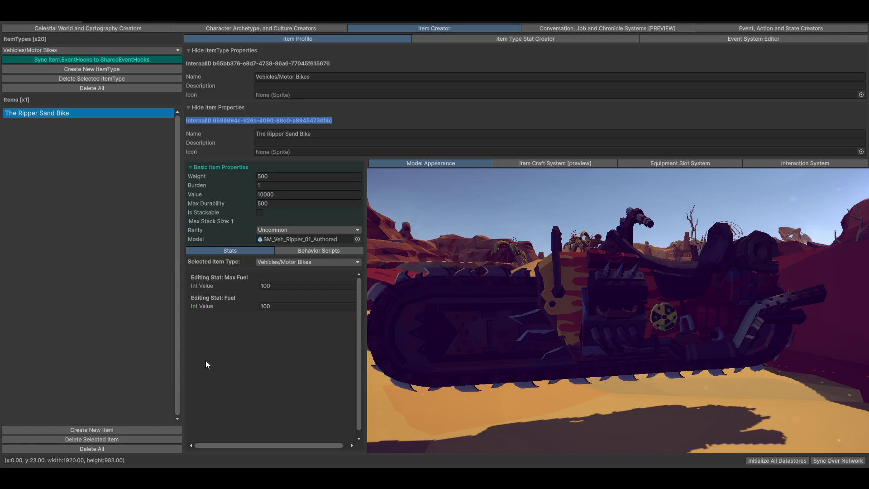
click(107, 61)
click(242, 49)
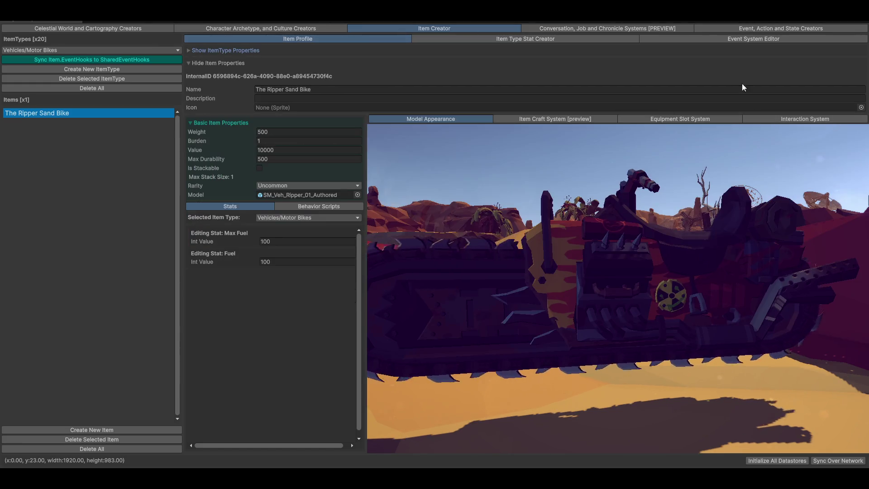
click(317, 49)
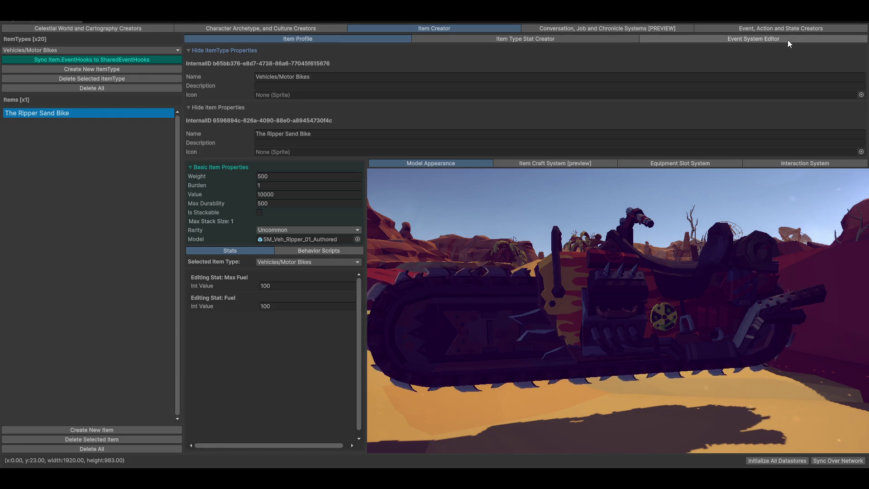
click(692, 36)
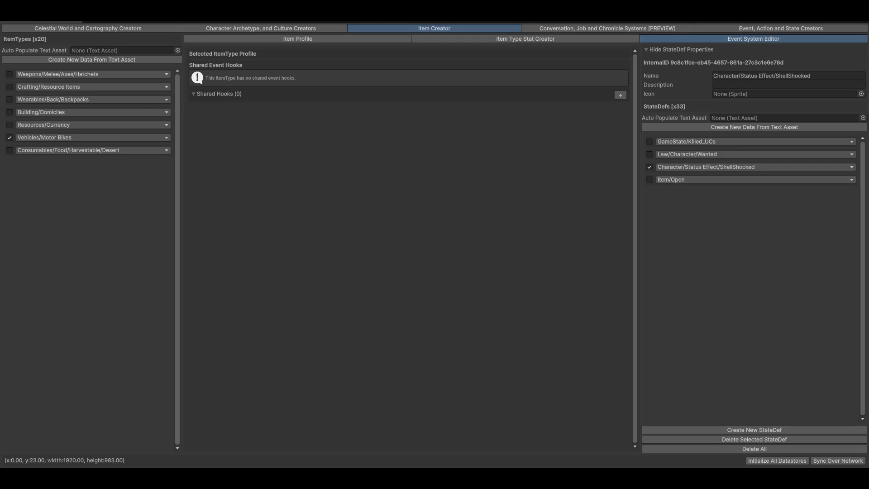
click(274, 39)
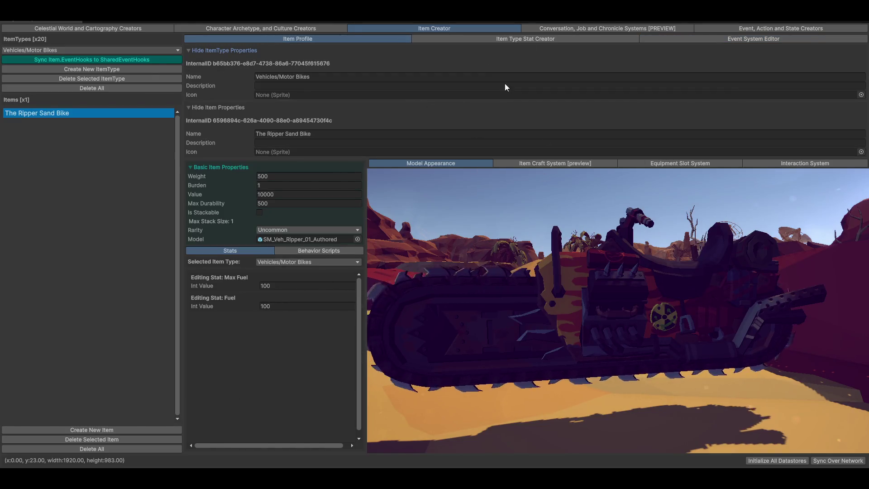
Step: Create a new Vehicles/Motor Bikes stat named Armor and push it to existing items
click(526, 39)
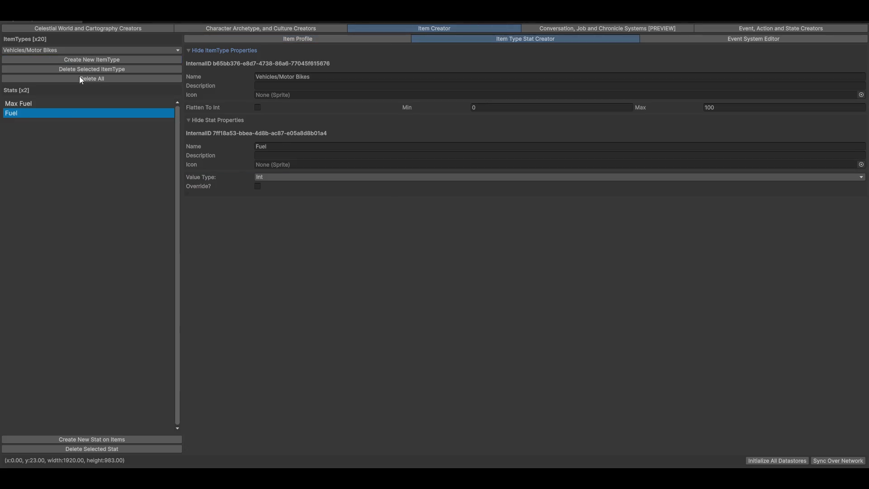
click(96, 440)
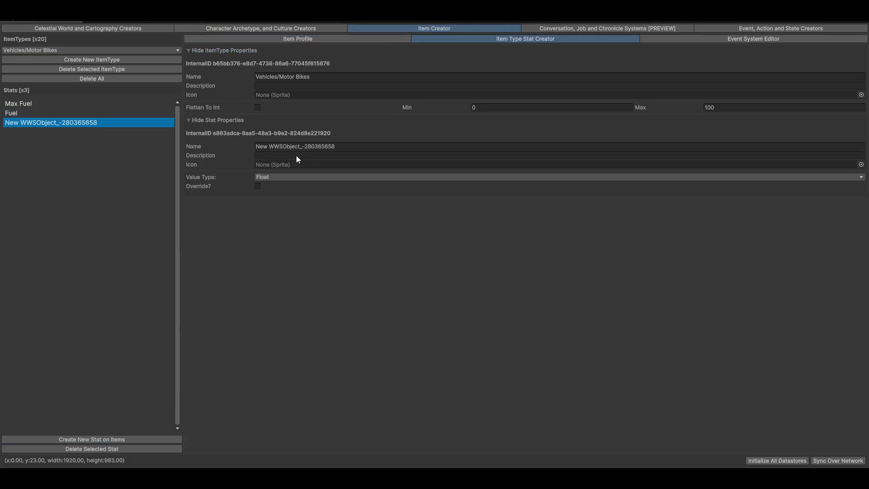
click(406, 148)
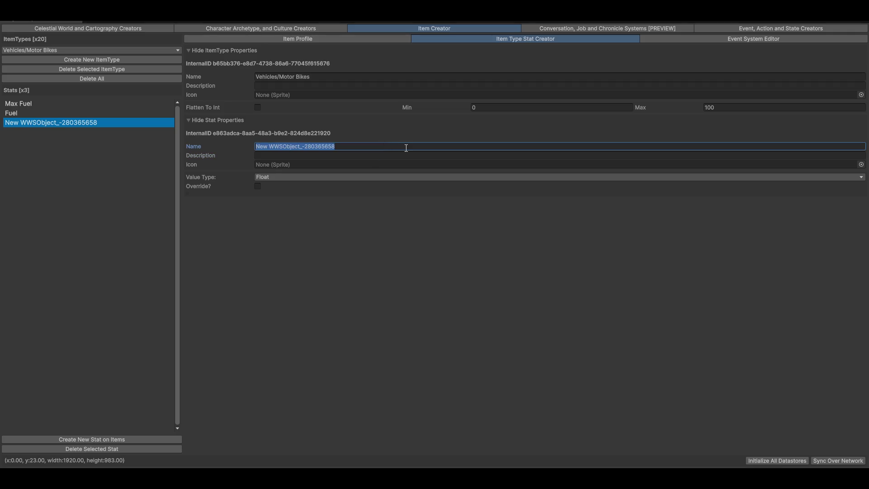
key(BackSpace)
text(Armor)
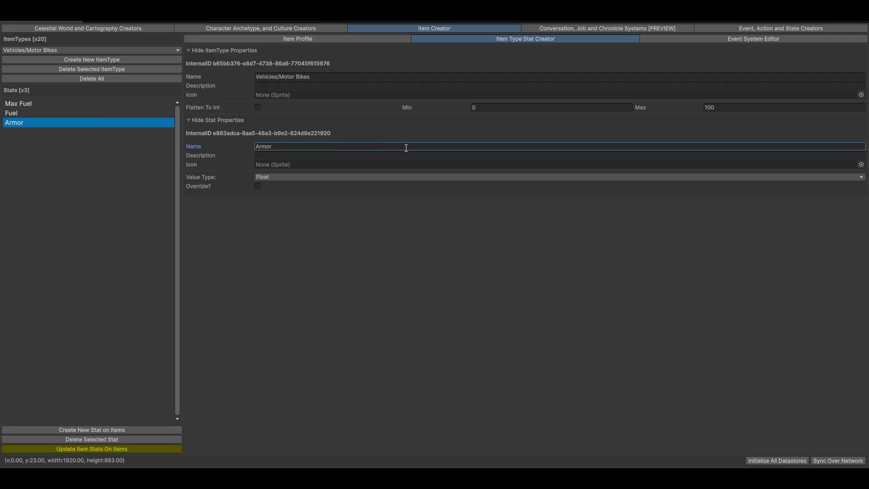
click(92, 449)
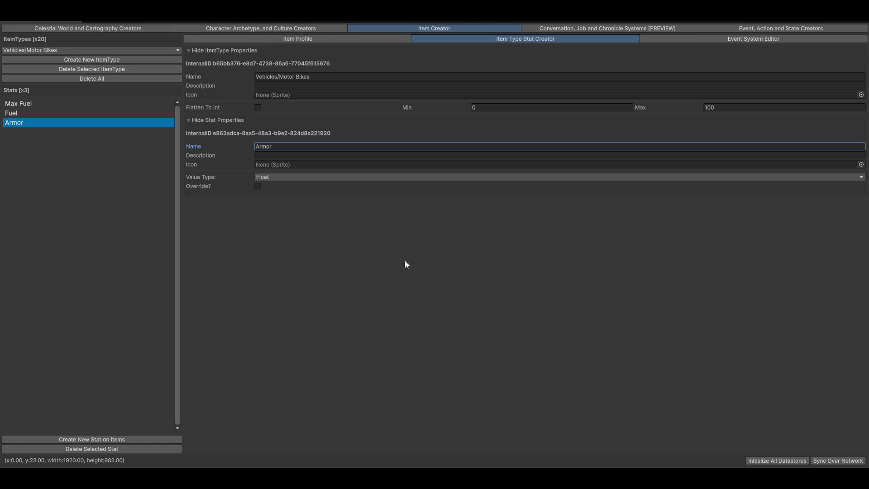
Step: Make Armor an Int stat described as 'Mitigation', update items, and add another new stat
click(22, 113)
click(14, 123)
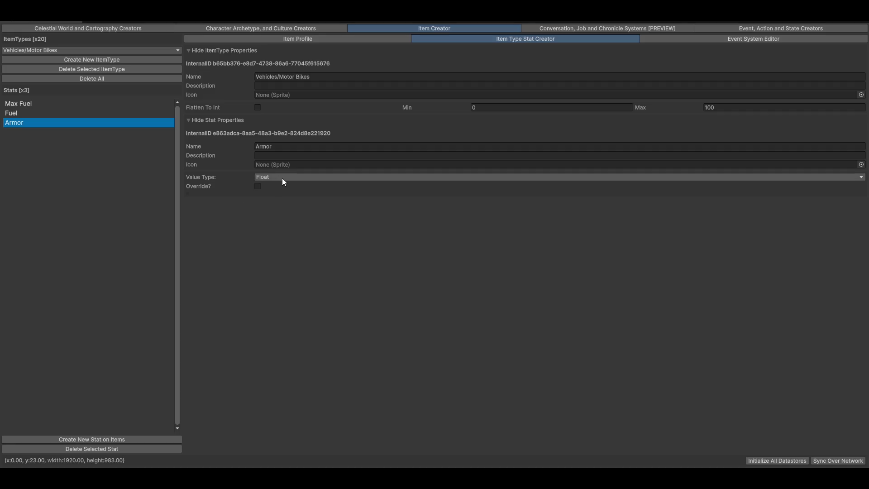
click(283, 180)
click(274, 187)
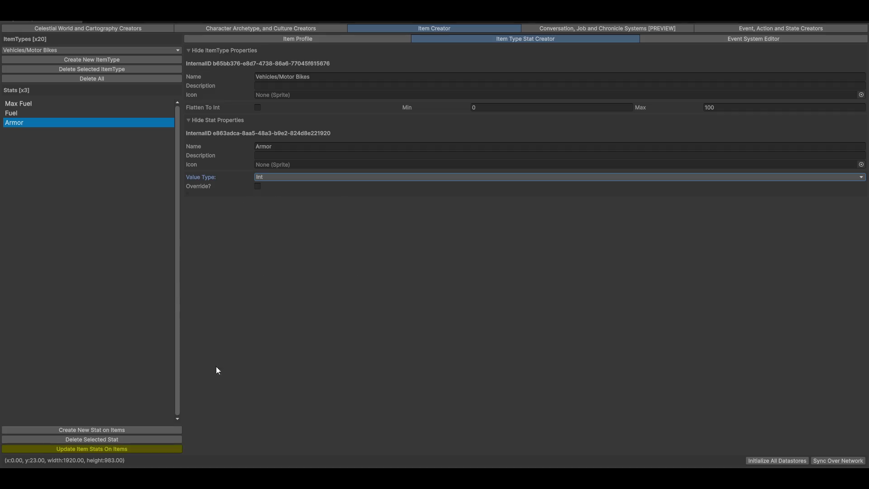
click(44, 449)
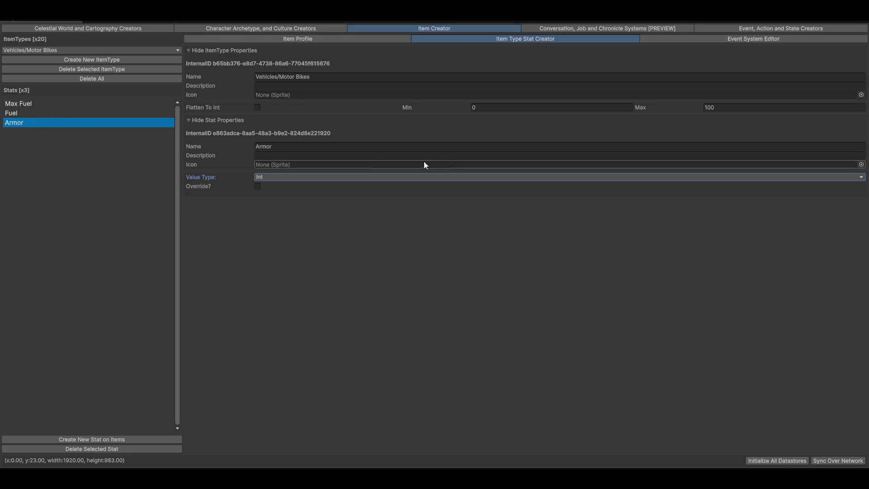
click(313, 155)
text(M)
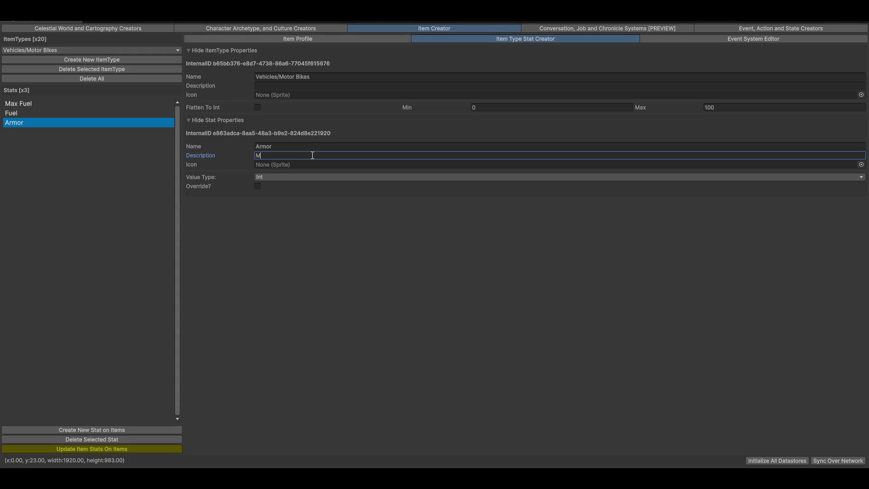
text(itigation)
click(79, 450)
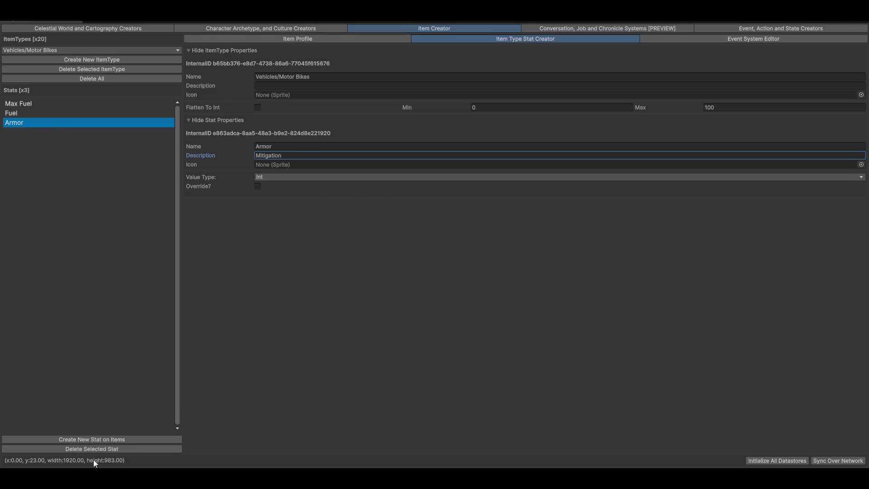
click(59, 440)
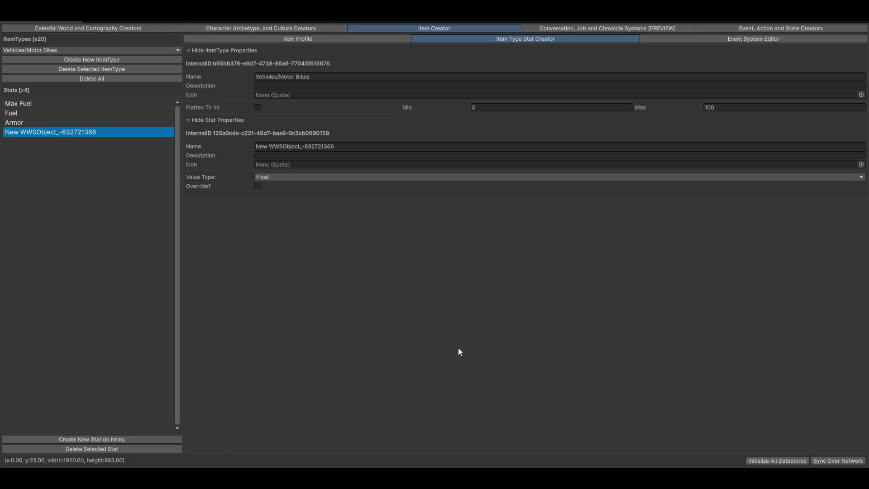
Step: Name the fourth stat Damage Grinding, apply it to items, and return to the Ripper Sand Bike profile
click(377, 149)
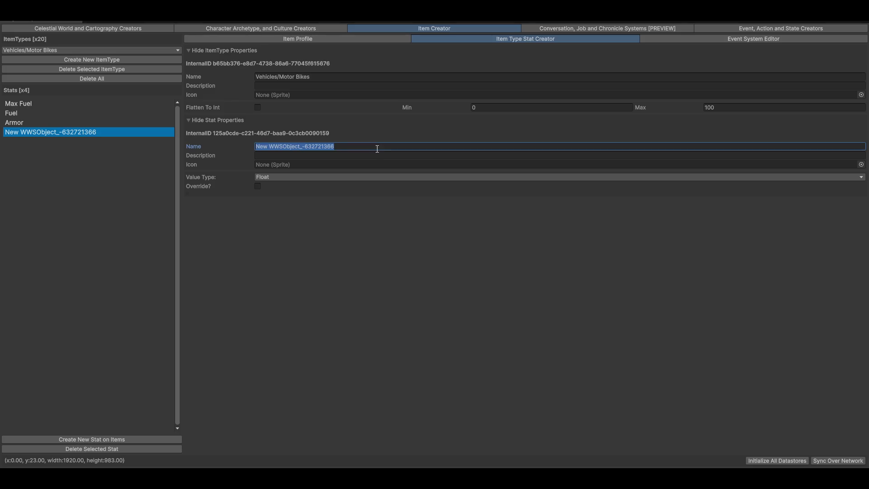
text(Damage)
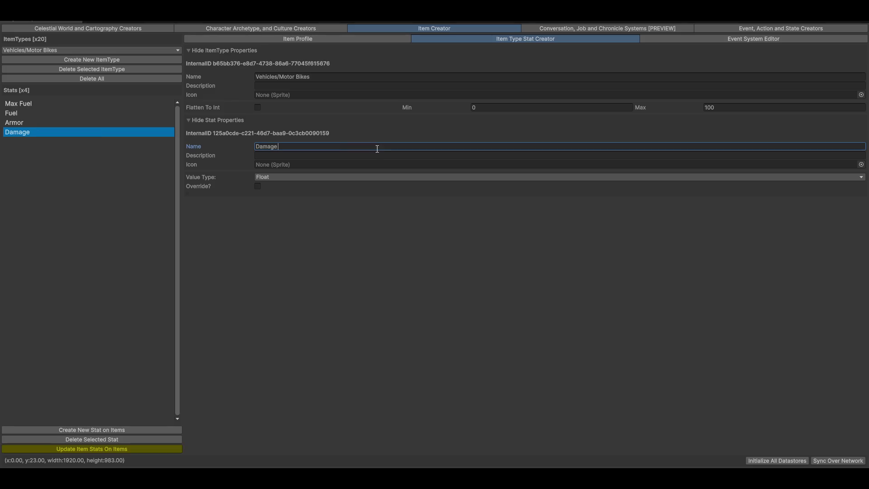
key(BackSpace)
key(BackSpace)
key(BackSpace)
text(Damage Sla)
key(BackSpace)
key(BackSpace)
key(BackSpace)
text(Grinding)
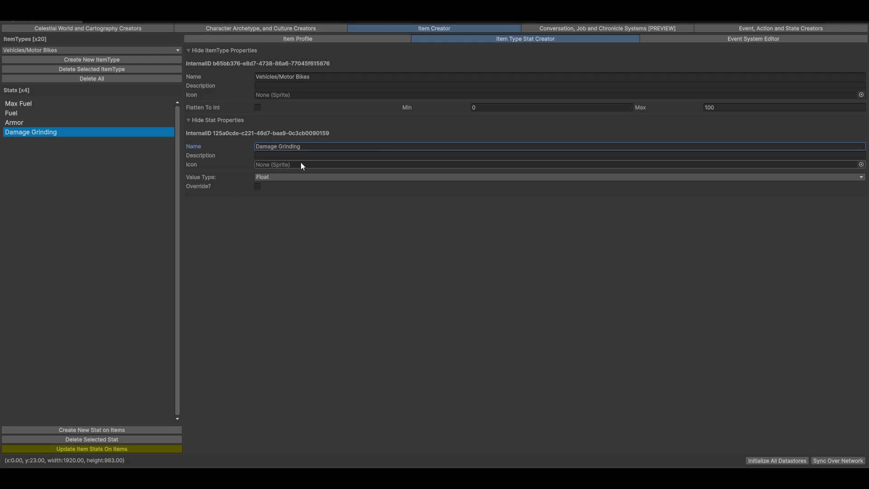
click(65, 449)
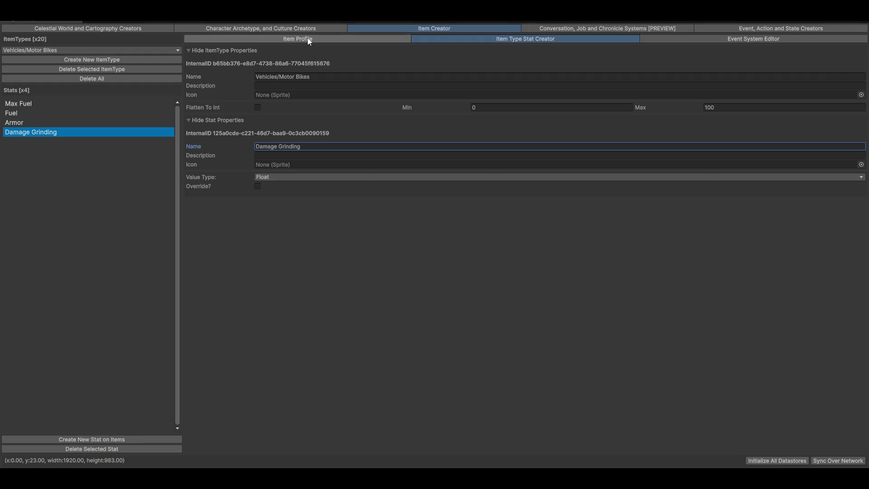
click(308, 38)
click(286, 327)
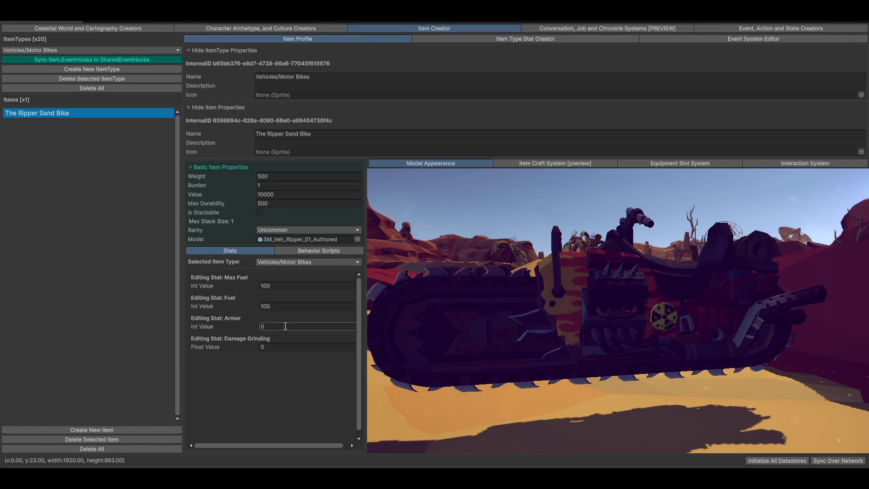
Step: Enter Armor 25 and Damage Grinding 100 in the bike's profile stats and commit them
text(25)
key(Tab)
text(100)
click(542, 341)
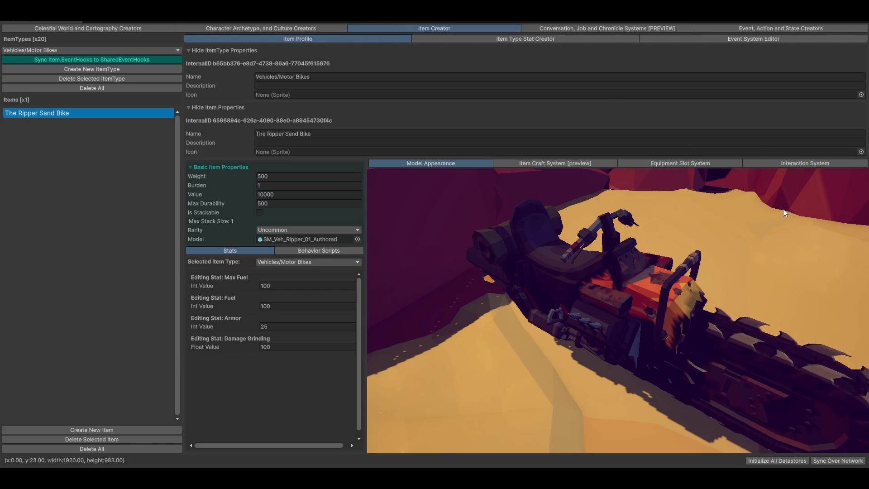
click(537, 164)
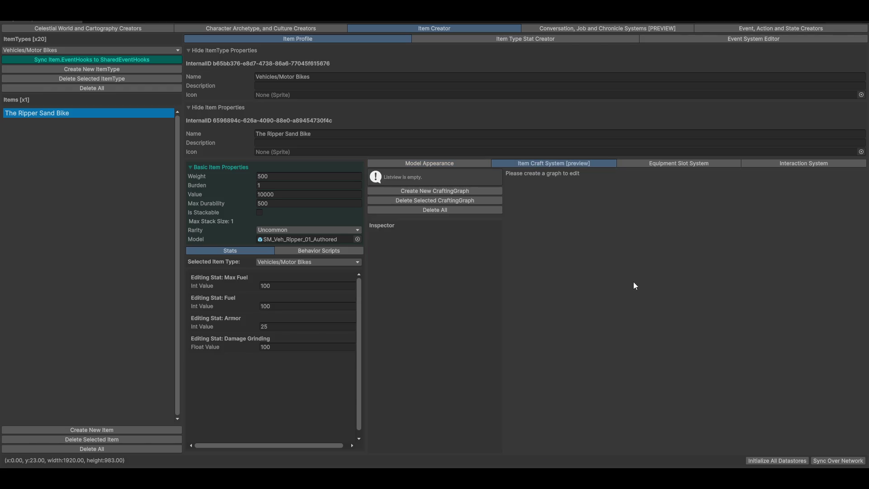
Step: Remove the Mount and Refuel contextual actions from the Ripper Sand Bike's Interaction System
click(804, 164)
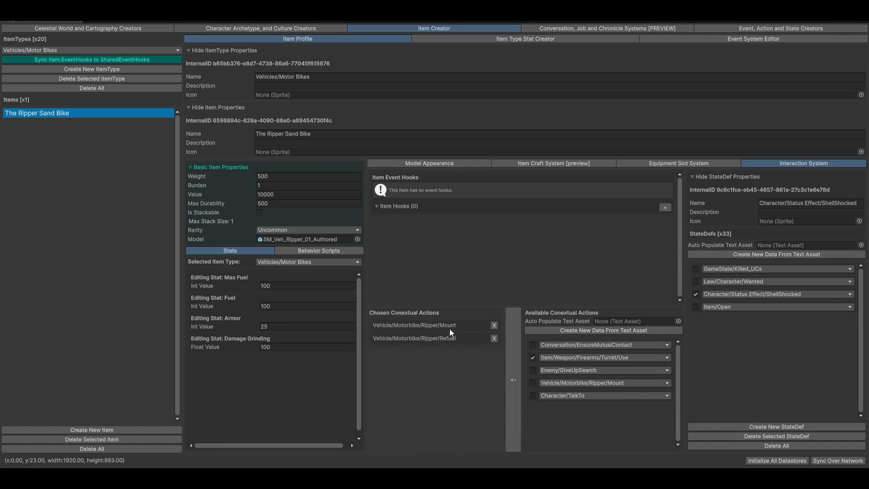
click(495, 325)
click(494, 325)
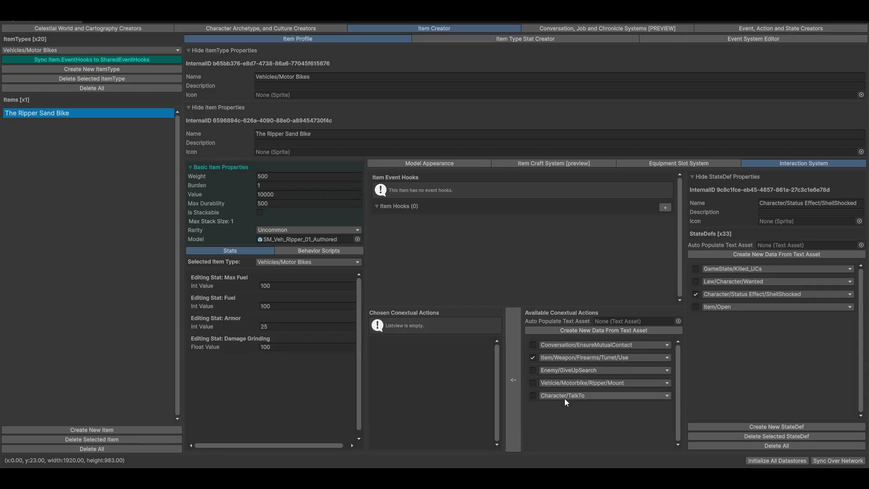
Step: Review the available Ripper actions without changing them, then go to the Event, Action and State Creators
click(558, 387)
mouse_move(566, 393)
mouse_move(630, 393)
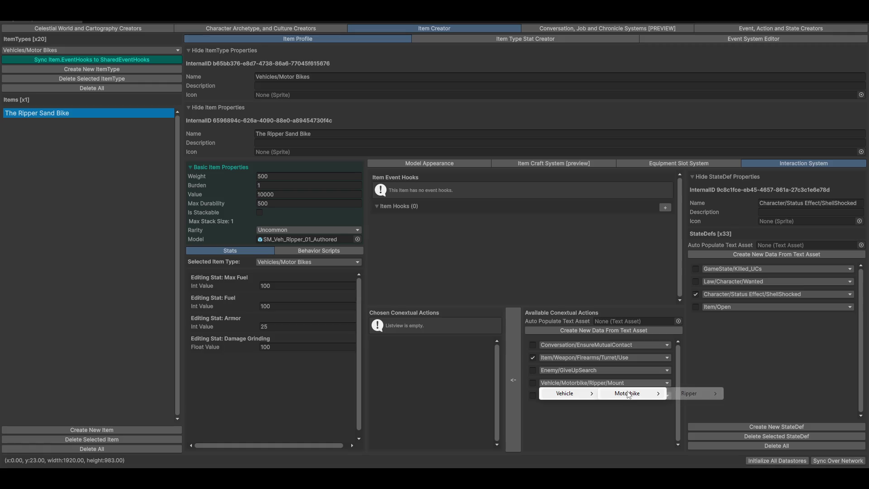
mouse_move(682, 397)
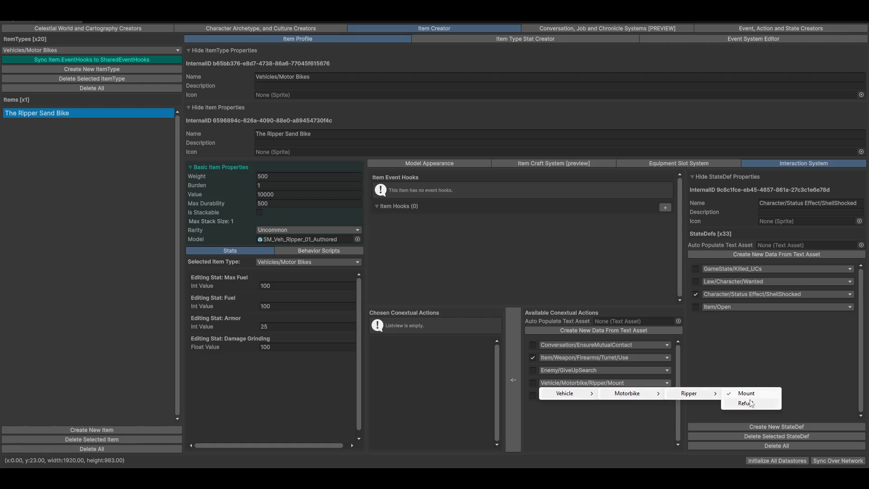
click(569, 425)
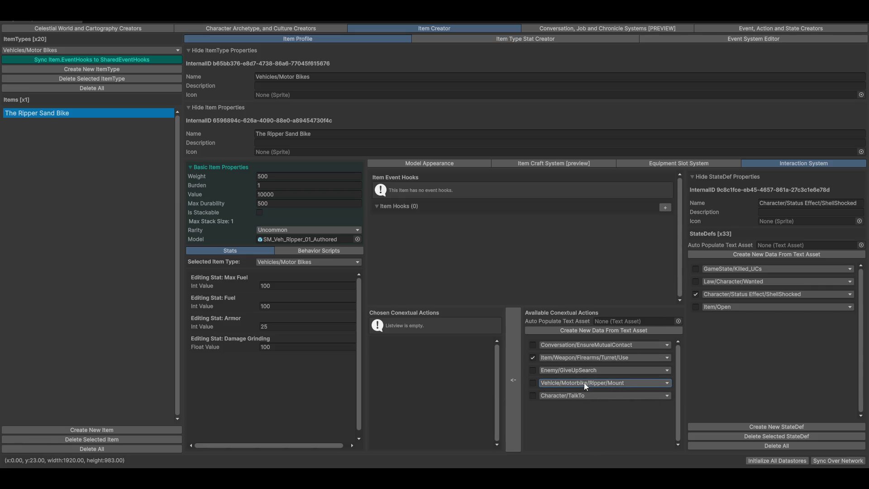
click(738, 29)
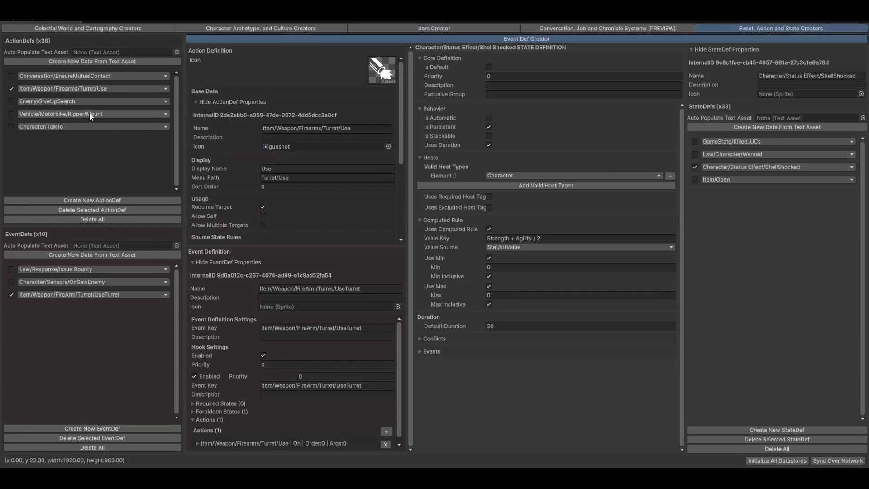
Step: Rename the Mount ActionDef to Vehicle/Ripper/Mount
click(12, 114)
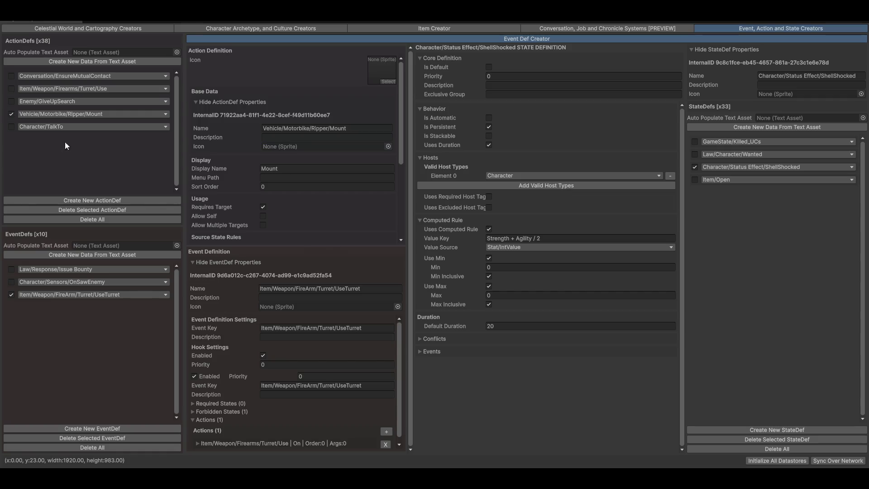
click(358, 128)
key(Home)
key(ctrl+shift+Right)
key(ctrl+shift+Right)
key(BackSpace)
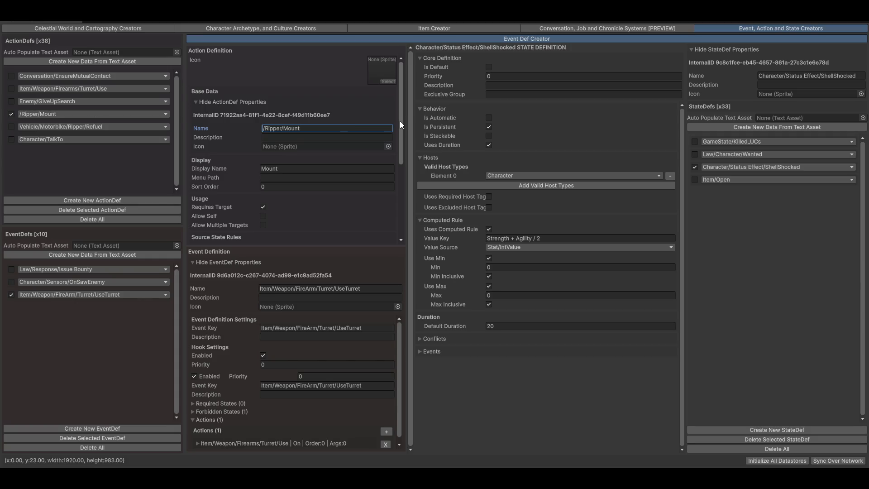
text(Ve)
text(hicle)
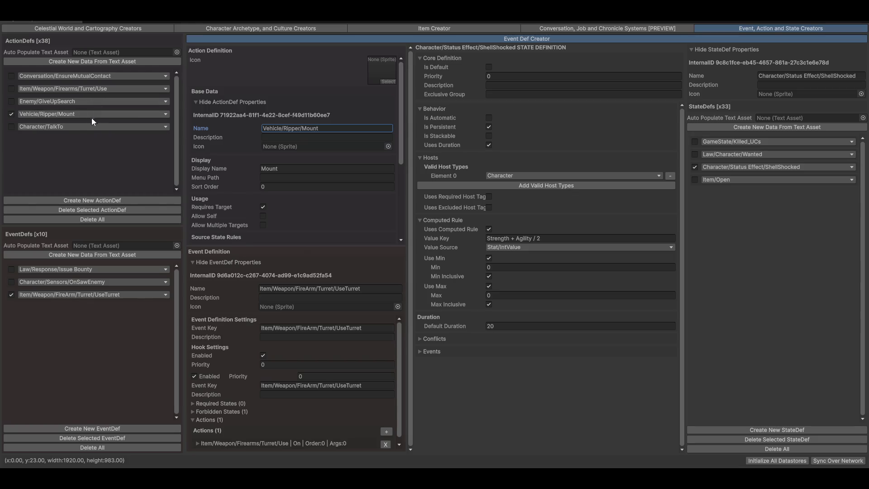
key(ctrl+a)
key(Home)
key(ctrl+shift+Right)
key(ctrl+shift+Right)
Step: Rename the Refuel ActionDef to Vehicle/Ripper/Refuel and create a new ActionDef
click(38, 115)
mouse_move(59, 125)
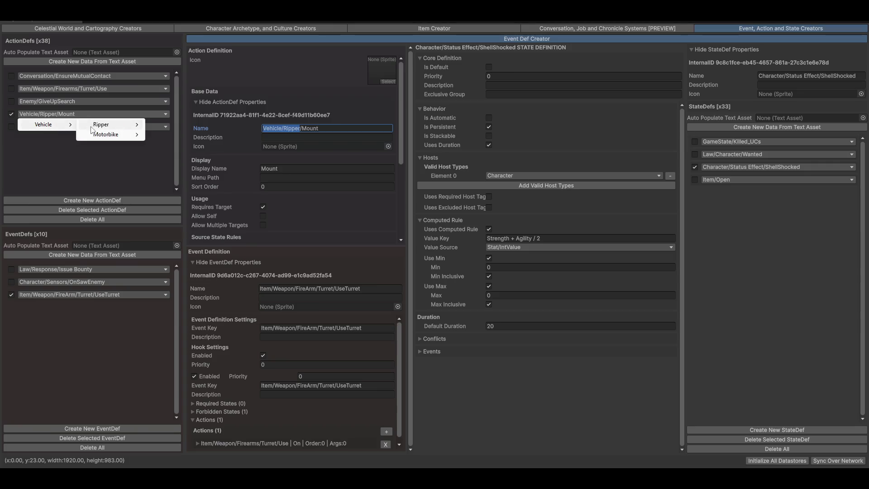
mouse_move(105, 128)
mouse_move(170, 135)
click(250, 135)
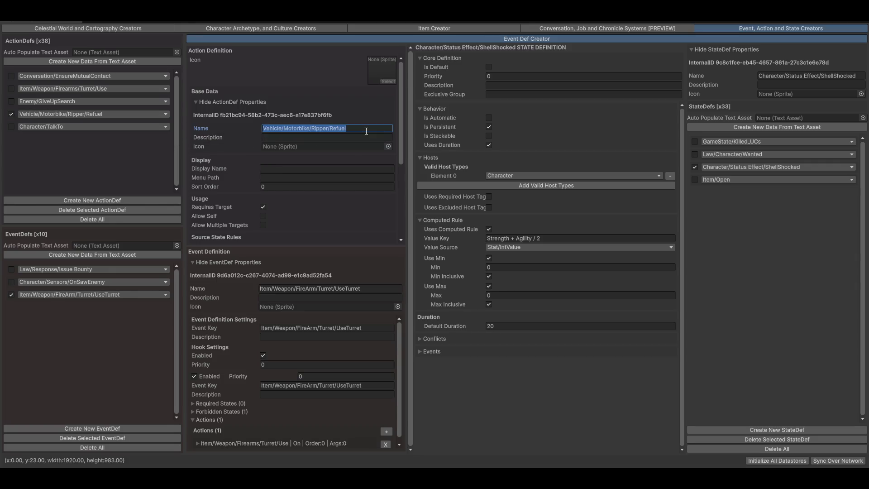
key(ctrl+shift+Right)
key(ctrl+shift+Right)
key(ctrl+shift+Right)
text(Vehicle/Ripper)
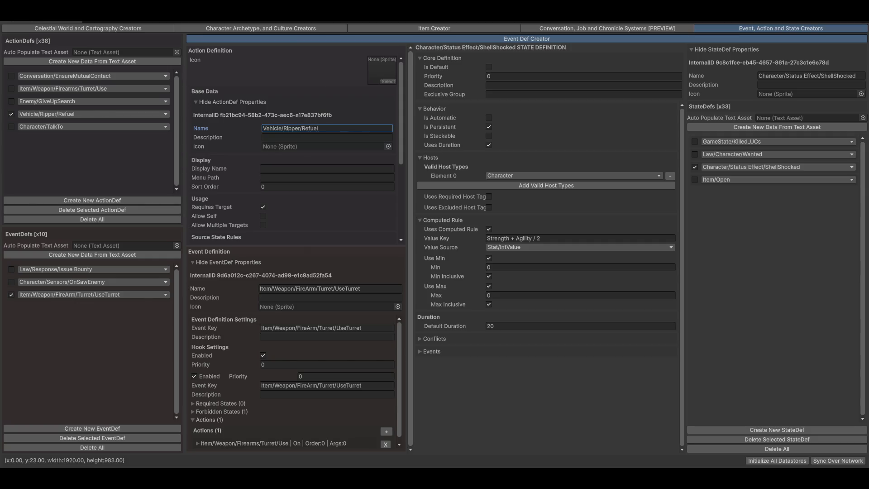
click(45, 200)
Step: Name the new ActionDef Vehicle/Ripper/CheckStorage
click(344, 129)
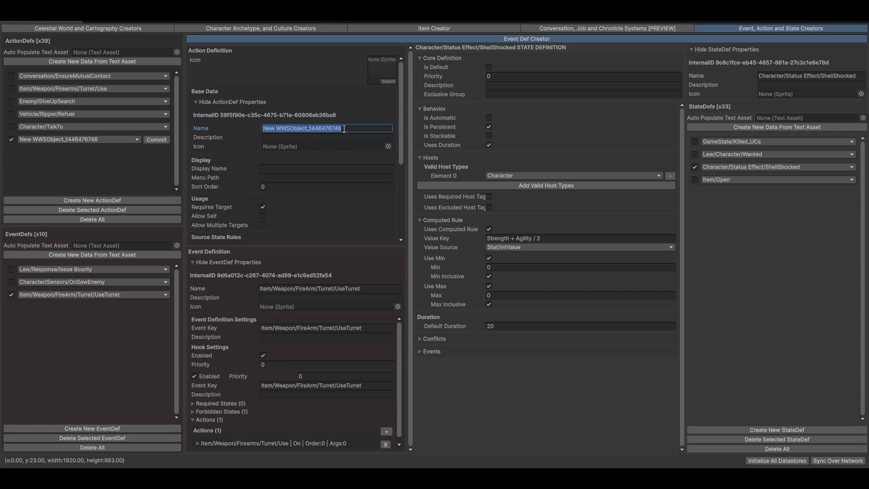
text(Vehicle/Ripper)
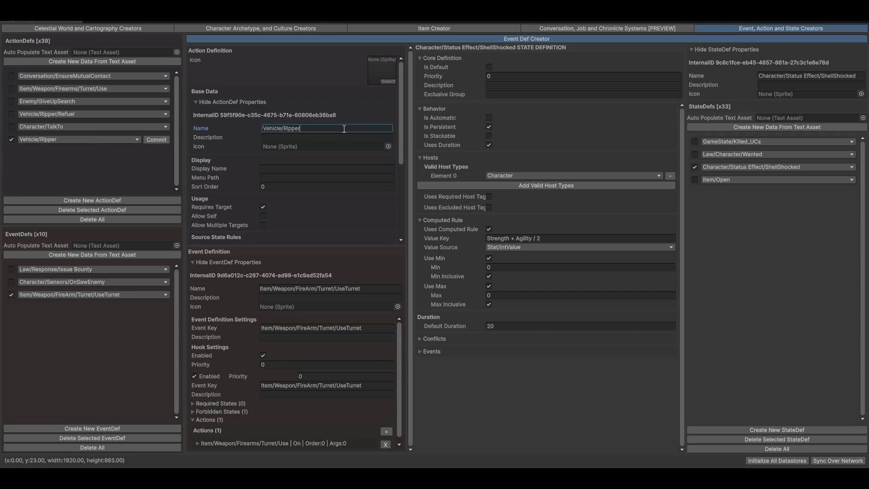
text(/)
text(Check Sto)
text(rage)
key(BackSpace)
key(Return)
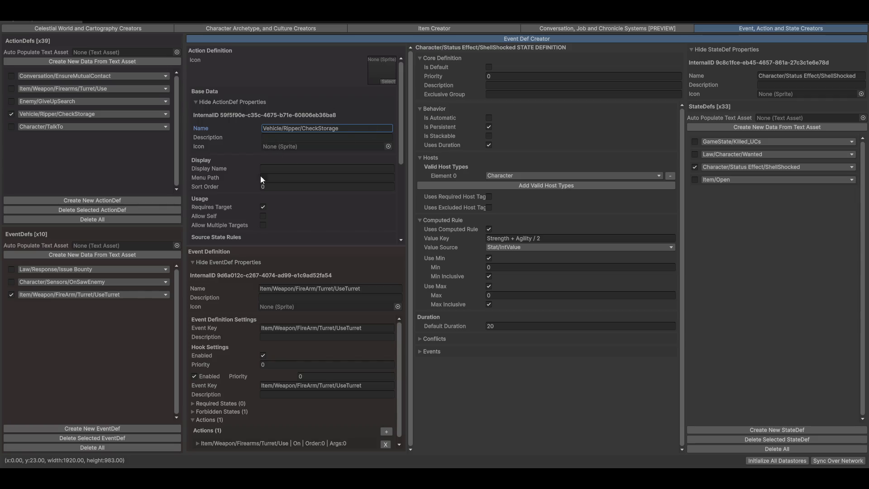
Step: Set its display name to 'Open Storage' and check the Ripper actions now listed
click(283, 170)
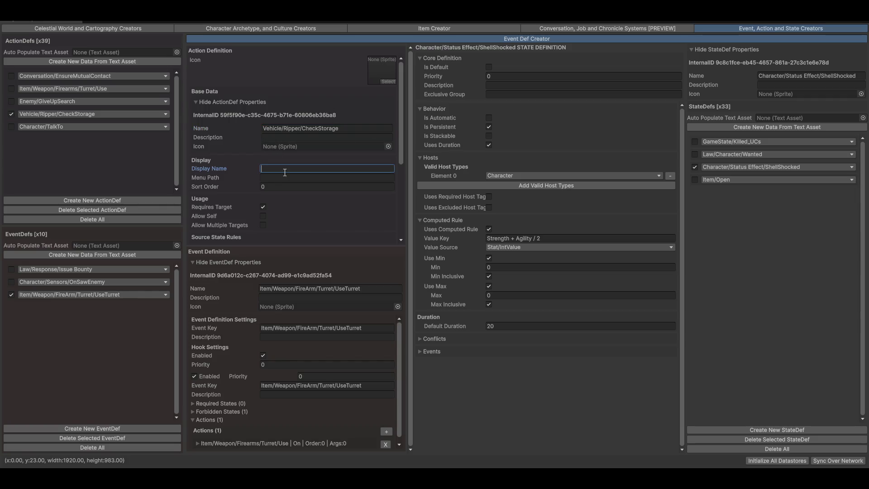
text(Open )
text(Inventory)
key(shift+End)
key(Delete)
text(Ste)
text(rage)
click(39, 113)
mouse_move(45, 125)
mouse_move(102, 124)
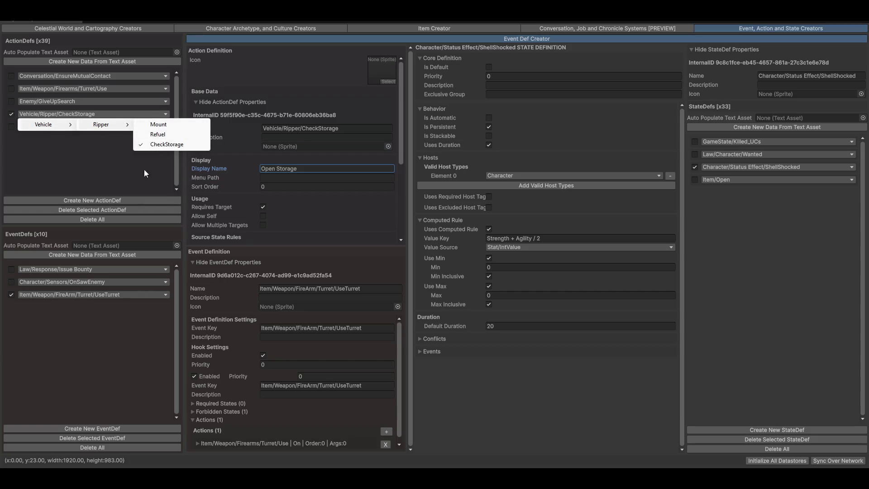
click(86, 179)
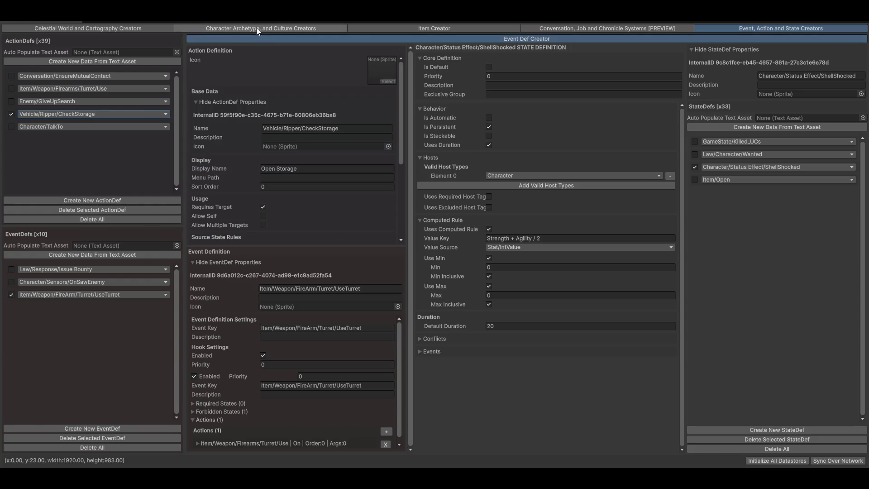
Step: Add Vehicle/Ripper/CheckStorage and Vehicle/Ripper/Refuel to the Ripper Sand Bike's chosen contextual actions
click(407, 28)
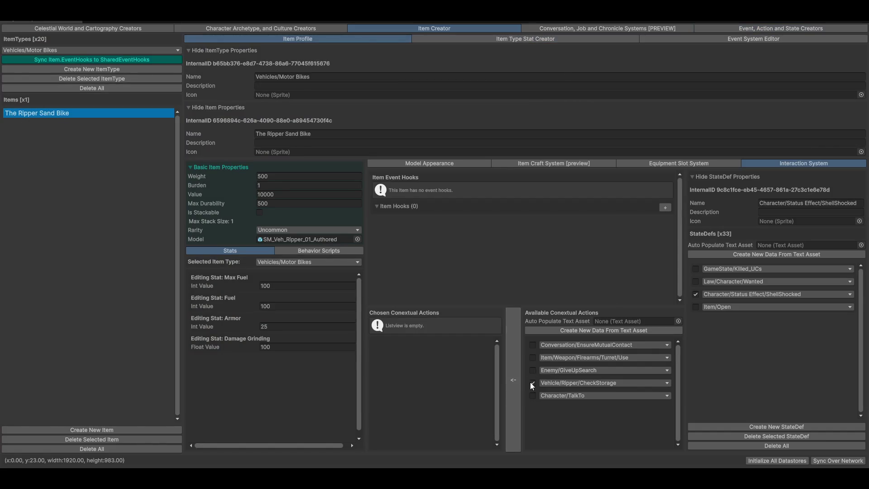
click(514, 382)
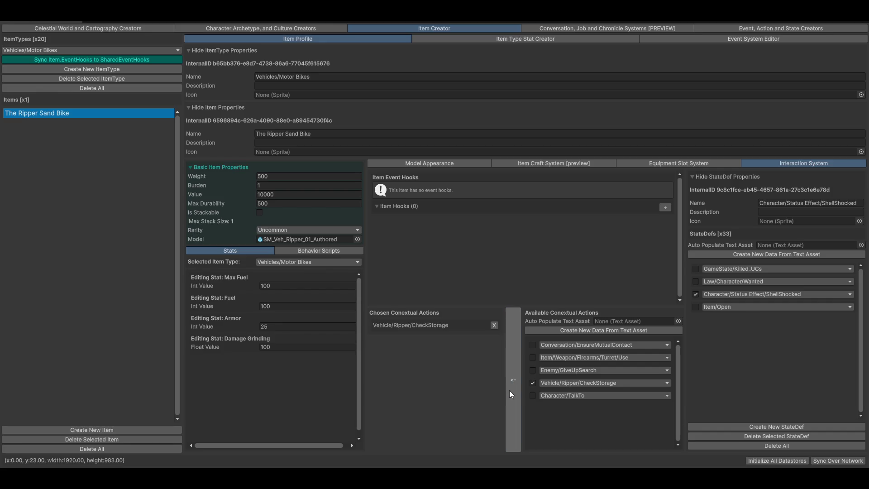
click(584, 383)
mouse_move(566, 393)
mouse_move(624, 393)
click(692, 402)
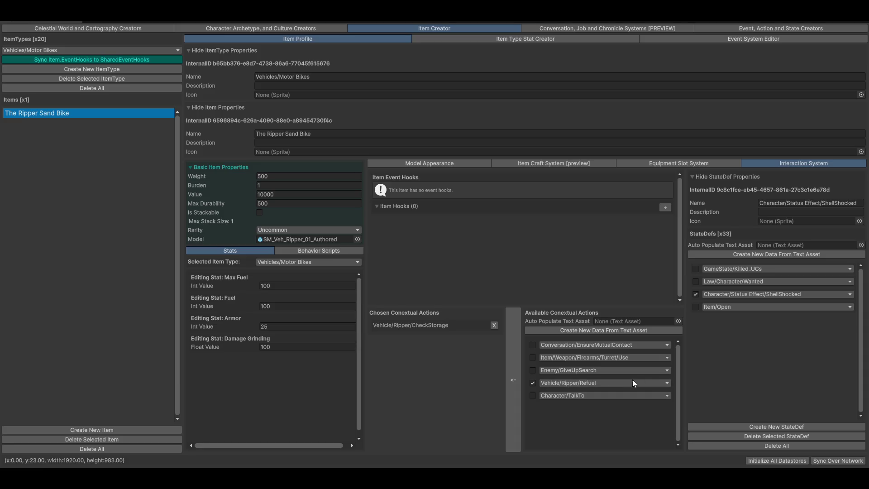
click(518, 384)
Step: Add Vehicle/Ripper/Mount as well, then bring up the item's behaviour scripts
click(595, 384)
mouse_move(591, 397)
mouse_move(638, 394)
click(686, 393)
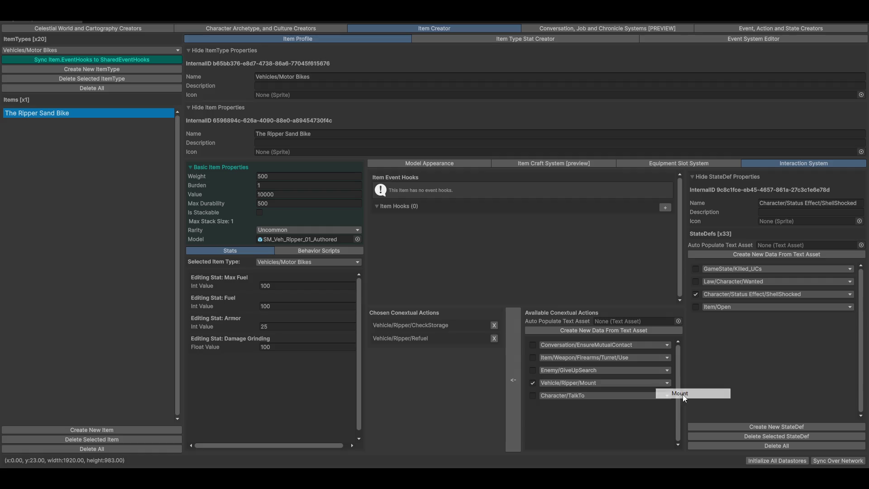
click(518, 392)
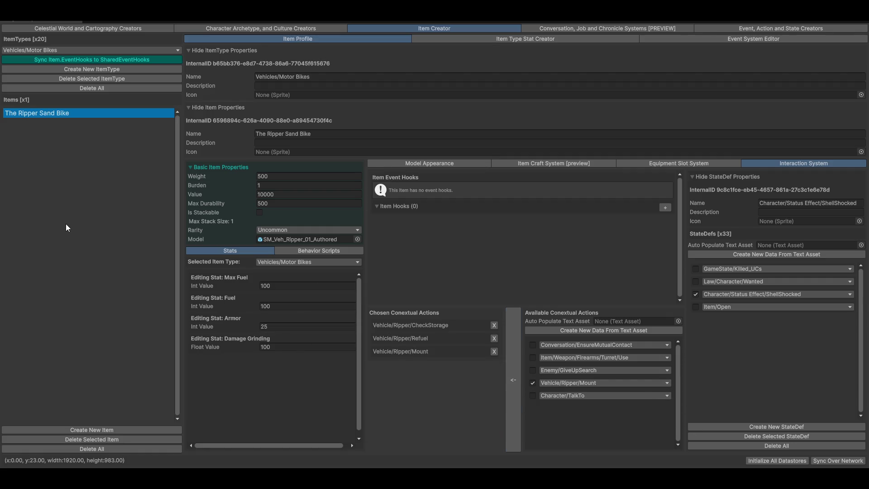
click(308, 249)
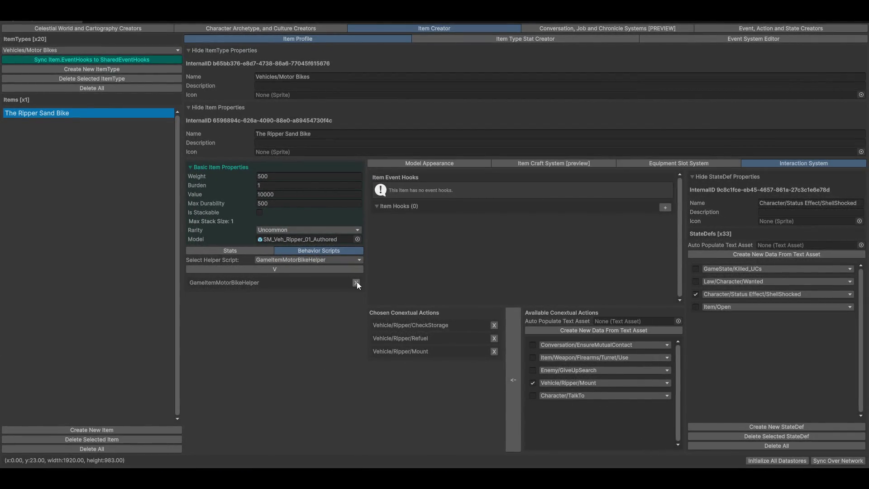
Step: Remove the GameItemMotorBikeHelper script from The Ripper Sand Bike and add it back
click(356, 282)
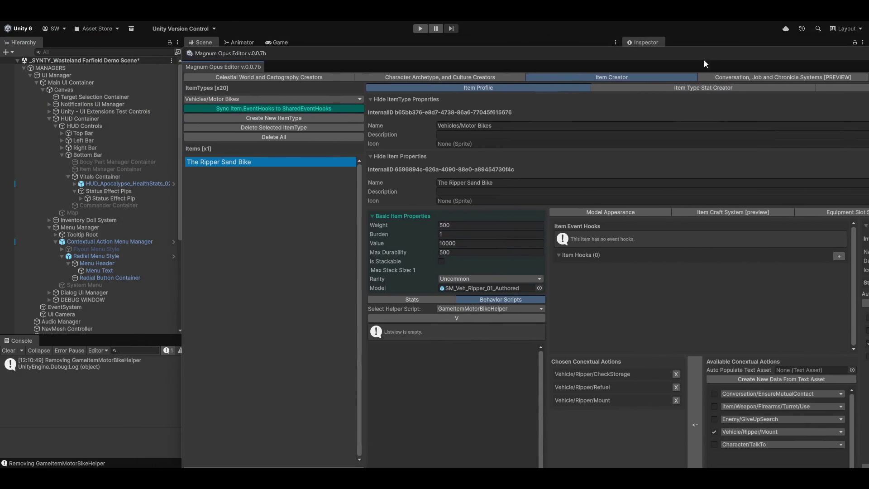
click(432, 317)
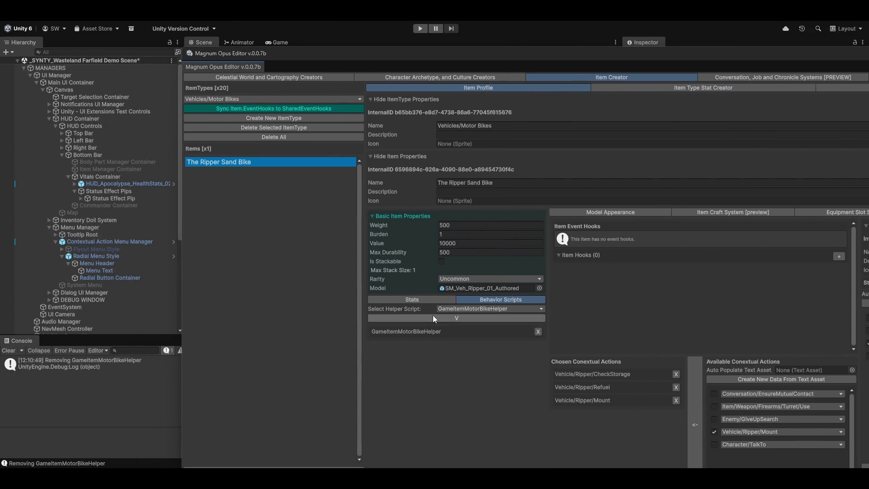
click(467, 319)
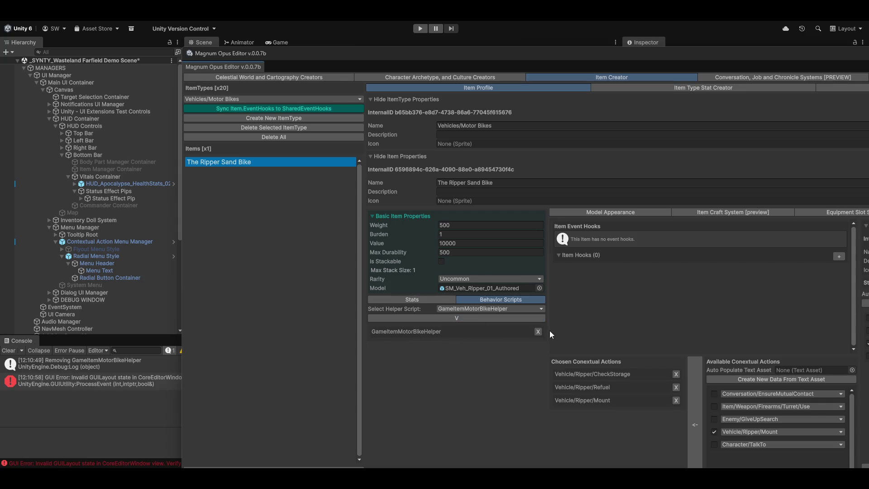
Step: Maximize the Magnum Opus Editor and compare the bike's stat values with its behaviour scripts
key(shift+space)
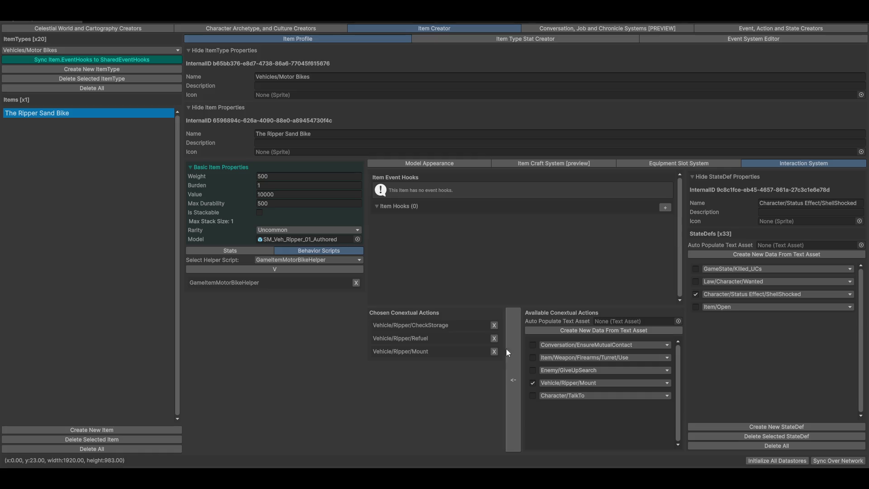
click(252, 252)
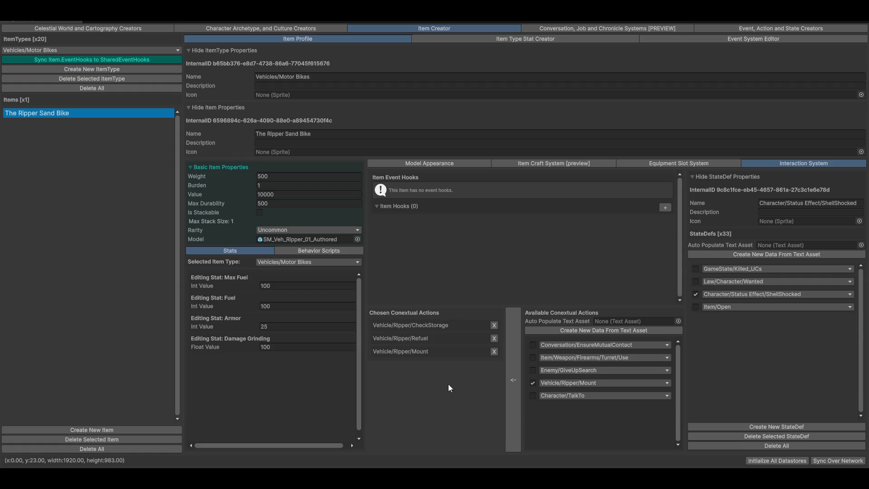
click(293, 250)
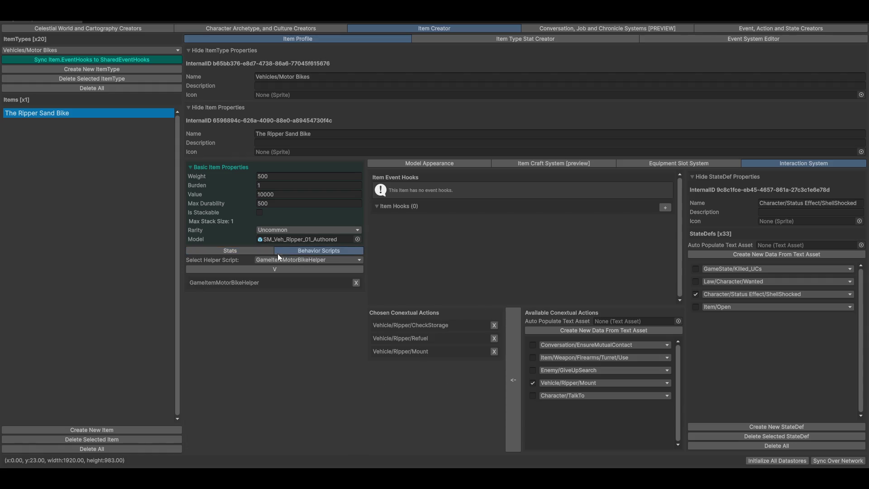
click(227, 251)
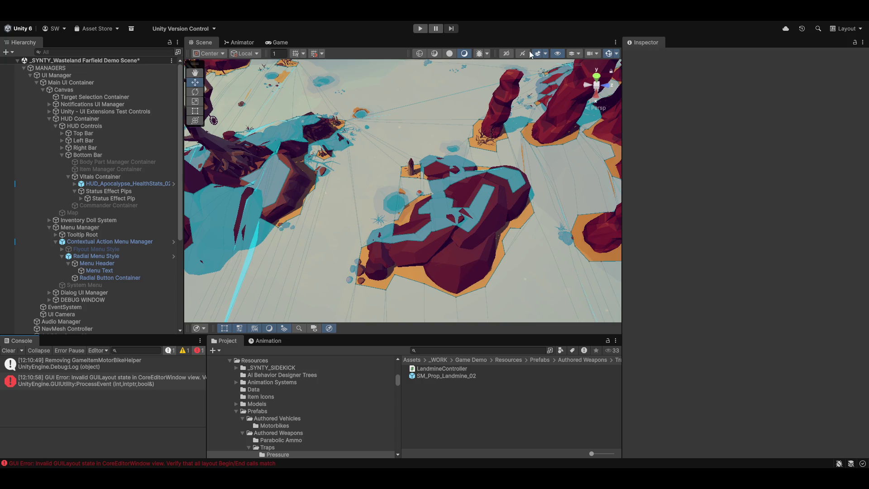
Step: Turn off Show NavMesh in the AI Navigation overlay and tilt to a low wasteland view
click(202, 330)
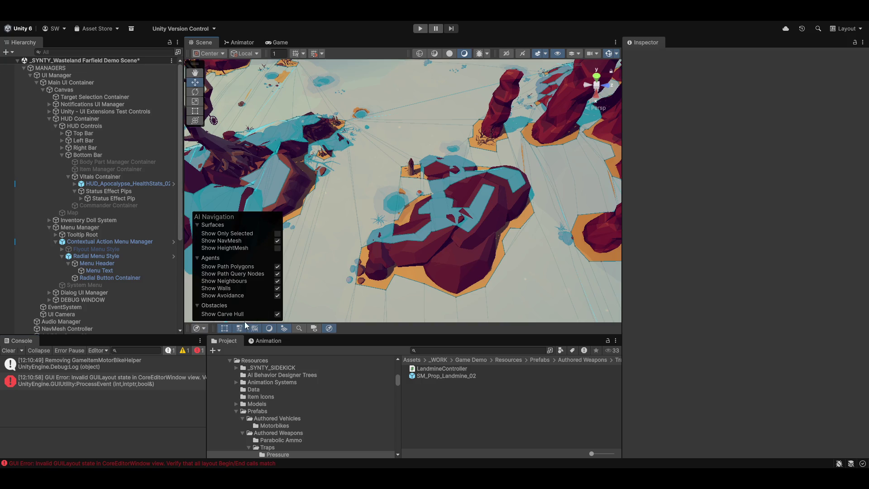
click(278, 241)
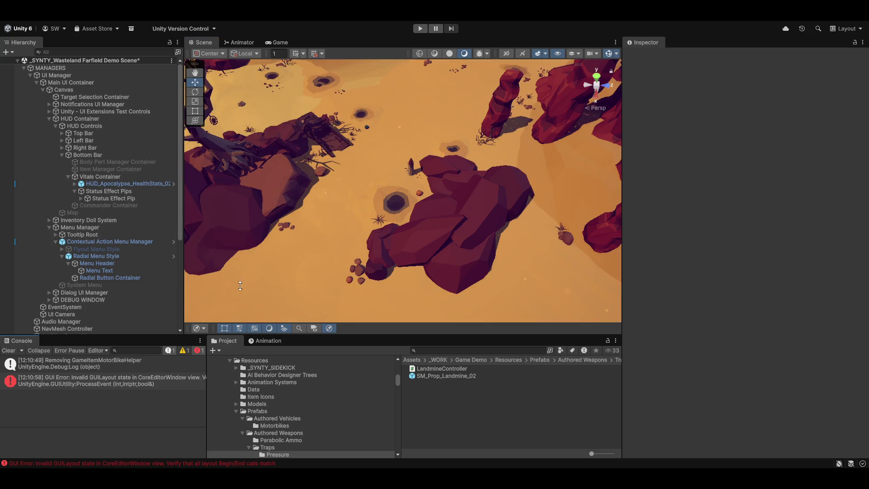
mouse_move(488, 156)
mouse_down()
mouse_move(434, 191)
mouse_move(228, 210)
mouse_move(256, 280)
mouse_move(407, 198)
mouse_up()
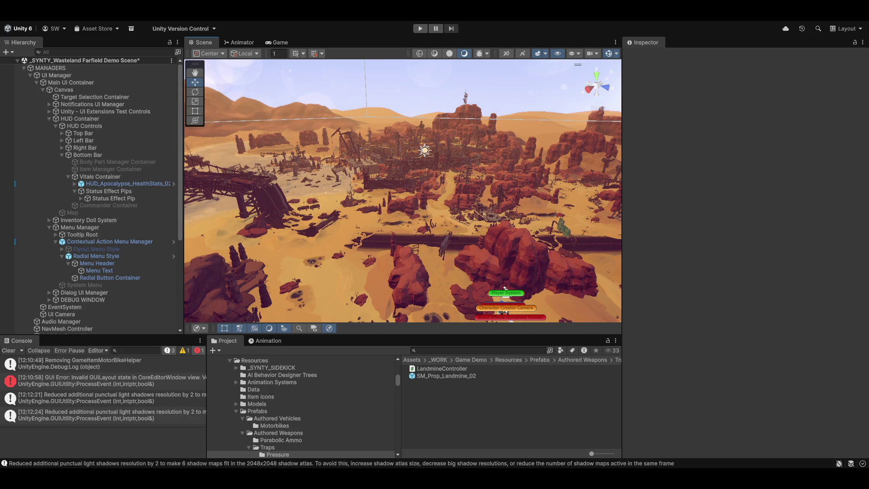
Step: Orbit the Scene camera across the desert toward the rocky settlement, then return to Magnum Opus Editor
mouse_move(393, 263)
mouse_down()
mouse_move(602, 256)
mouse_move(372, 233)
mouse_move(346, 209)
mouse_move(159, 161)
mouse_move(295, 191)
mouse_move(333, 224)
mouse_move(388, 215)
mouse_move(446, 246)
mouse_move(695, 233)
mouse_move(812, 246)
mouse_move(847, 205)
mouse_move(68, 227)
mouse_move(227, 275)
mouse_move(418, 262)
mouse_move(136, 249)
mouse_move(56, 265)
mouse_move(841, 284)
mouse_move(762, 293)
mouse_up()
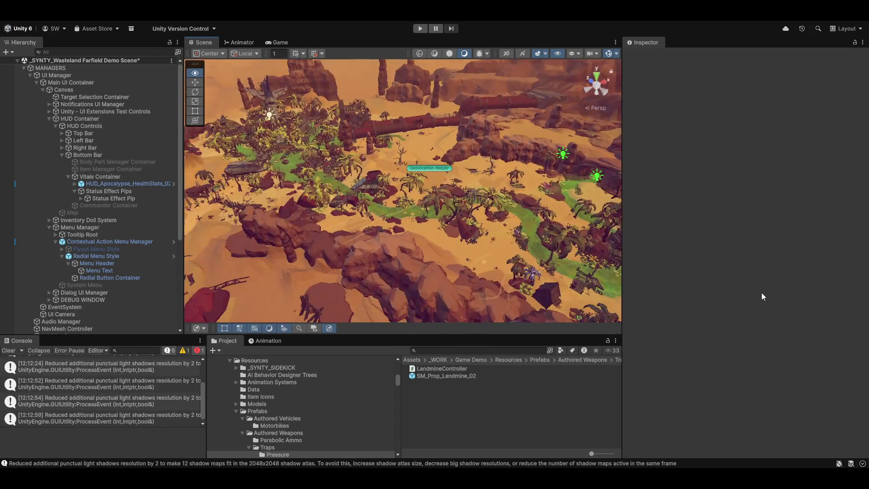
mouse_move(651, 275)
mouse_down()
mouse_move(470, 181)
mouse_move(460, 217)
mouse_move(407, 176)
mouse_move(404, 200)
mouse_move(380, 172)
mouse_move(477, 168)
mouse_move(434, 170)
mouse_move(444, 145)
mouse_move(423, 154)
mouse_move(432, 222)
mouse_move(364, 229)
mouse_up()
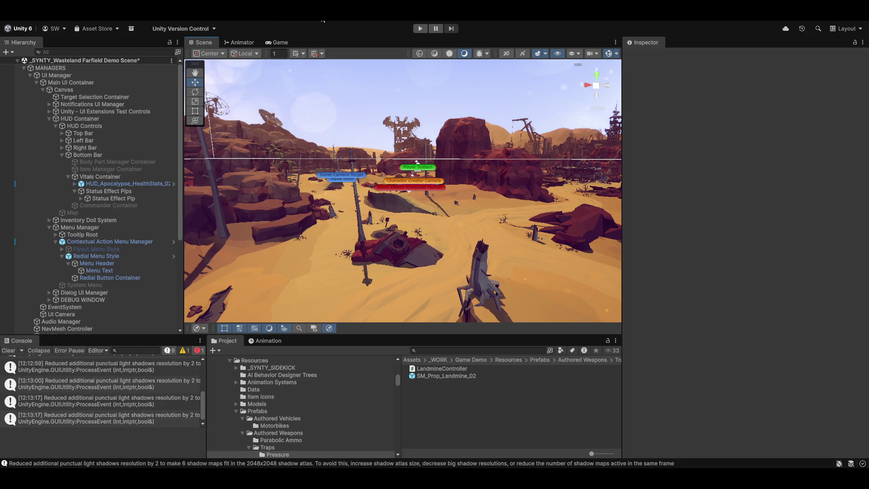
click(325, 18)
Step: Remove the CheckStorage, Refuel and Mount contextual actions, then go to the Event, Action and State Creators
click(294, 36)
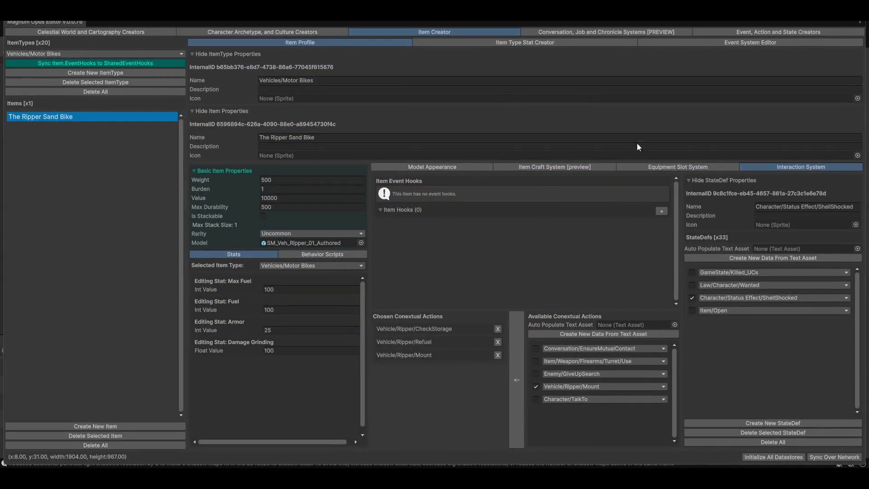
click(498, 329)
click(498, 329)
click(498, 330)
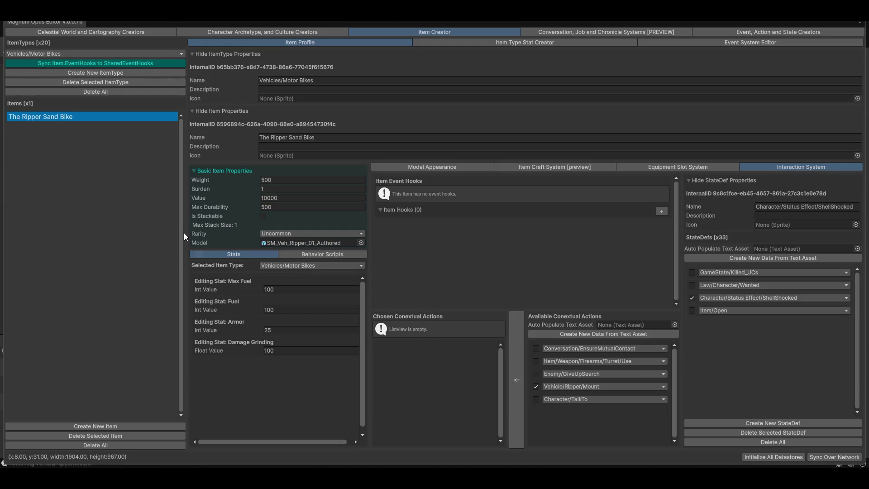
click(778, 32)
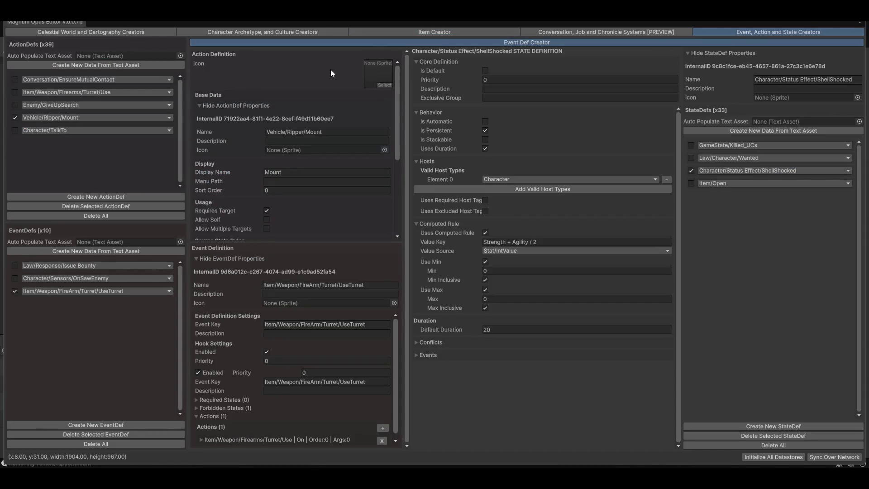
Step: Search the sprite picker for a Mount action icon, find nothing, dismiss it and switch to Chrome
click(389, 84)
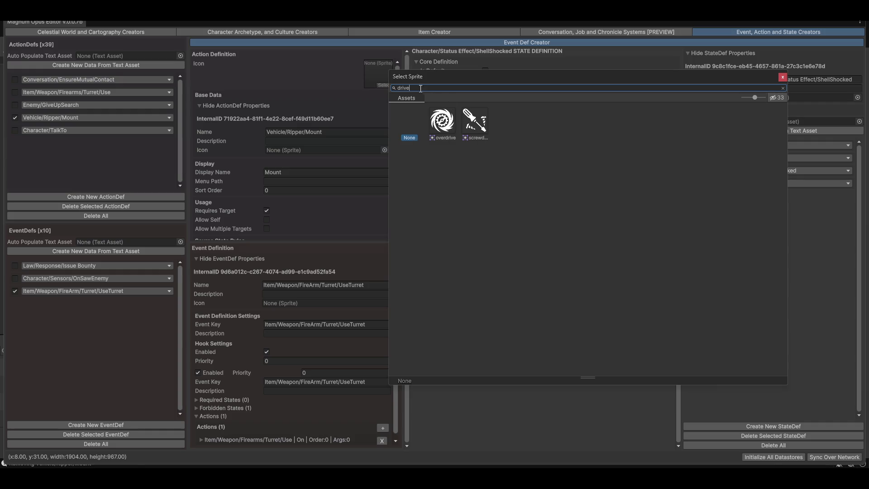
key(ctrl+a)
text(ride)
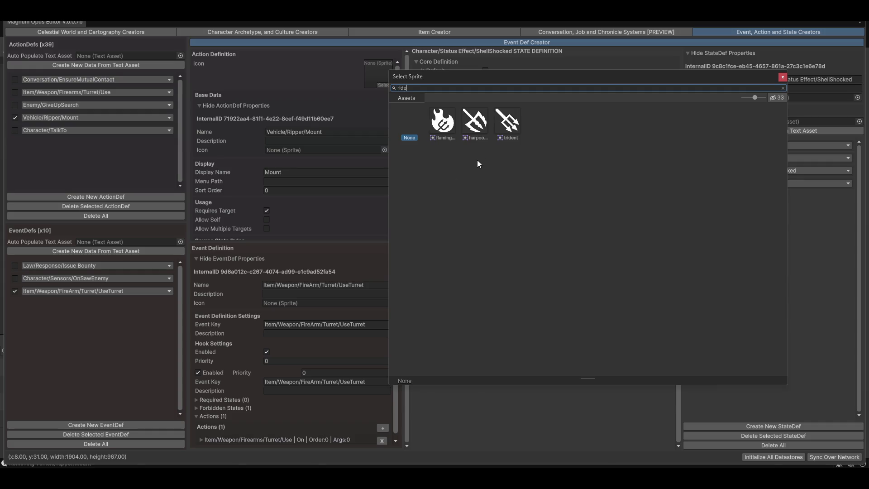
key(BackSpace)
key(BackSpace)
key(BackSpace)
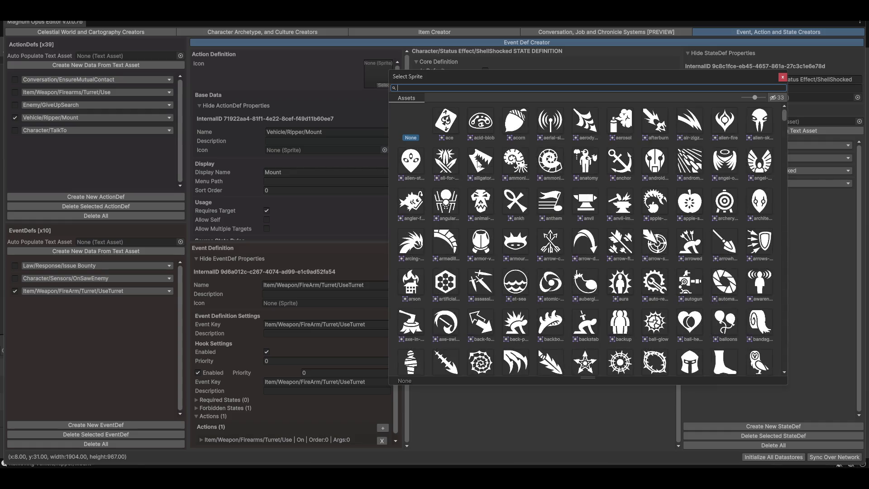
text(p)
key(BackSpace)
key(BackSpace)
key(BackSpace)
text(tor)
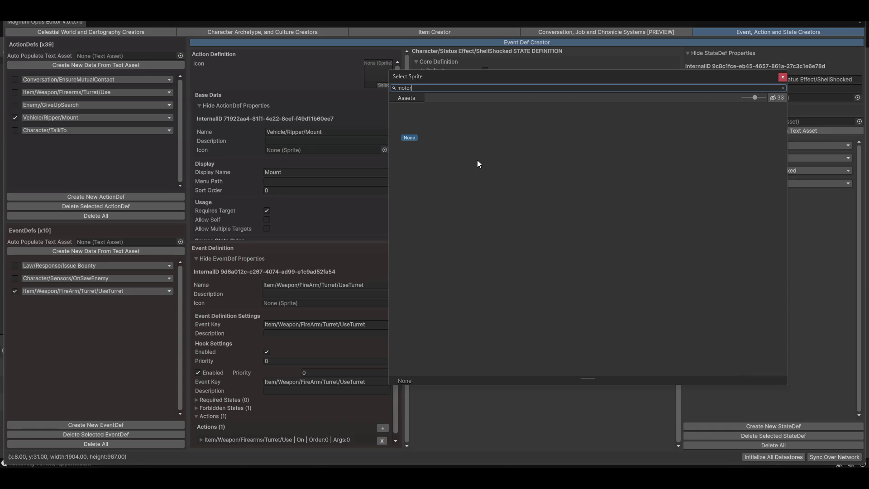
key(BackSpace)
key(BackSpace)
key(BackSpace)
key(BackSpace)
key(BackSpace)
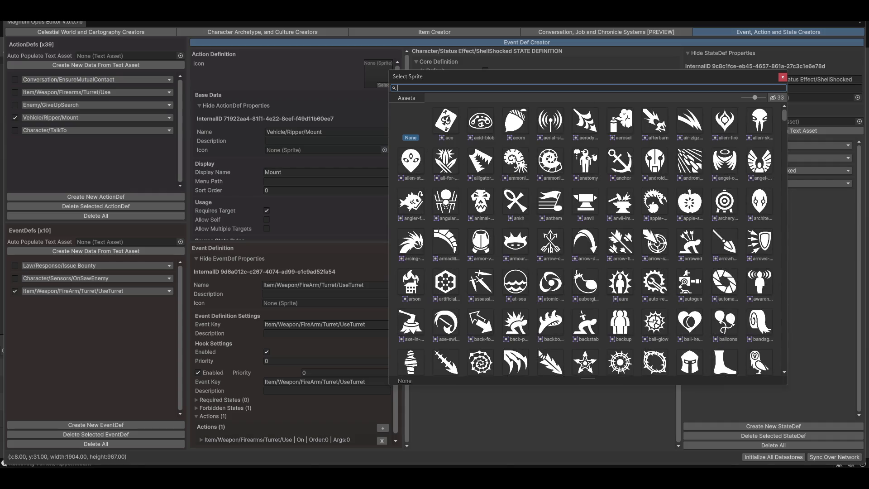
key(Escape)
key(alt+Tab)
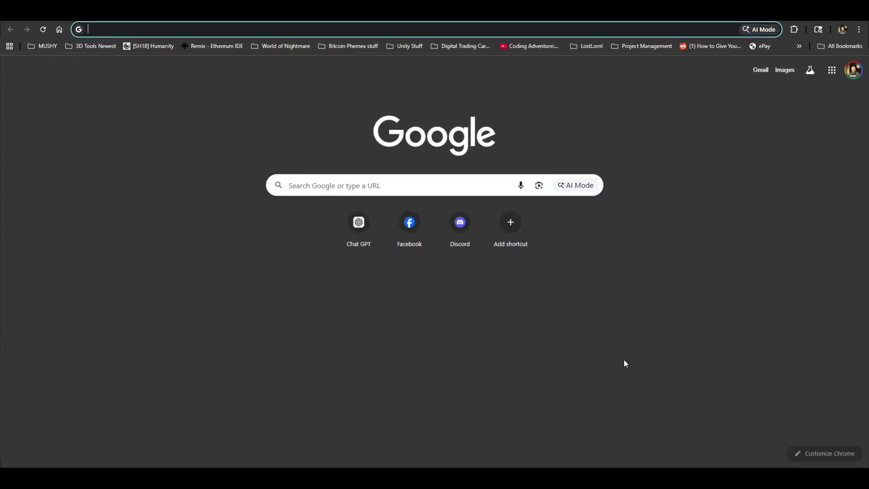
Step: Search Google for gameicons net and open game-icons.net in a maximized window
text(game)
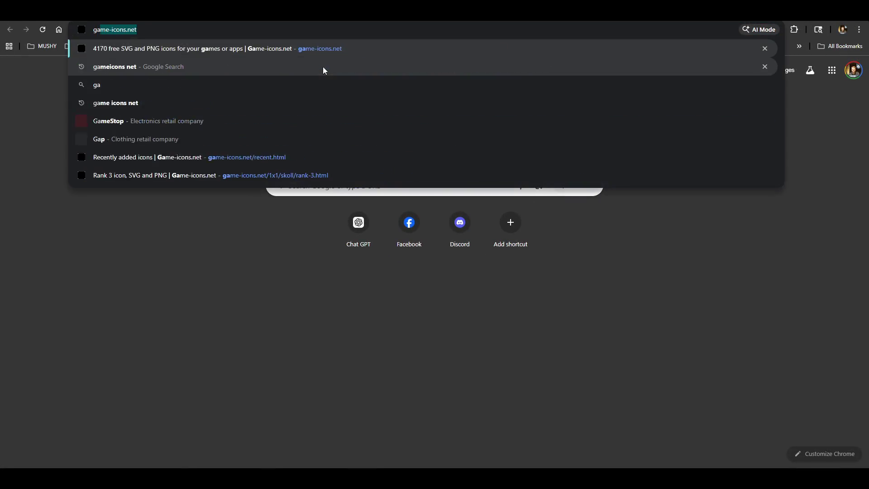
click(165, 69)
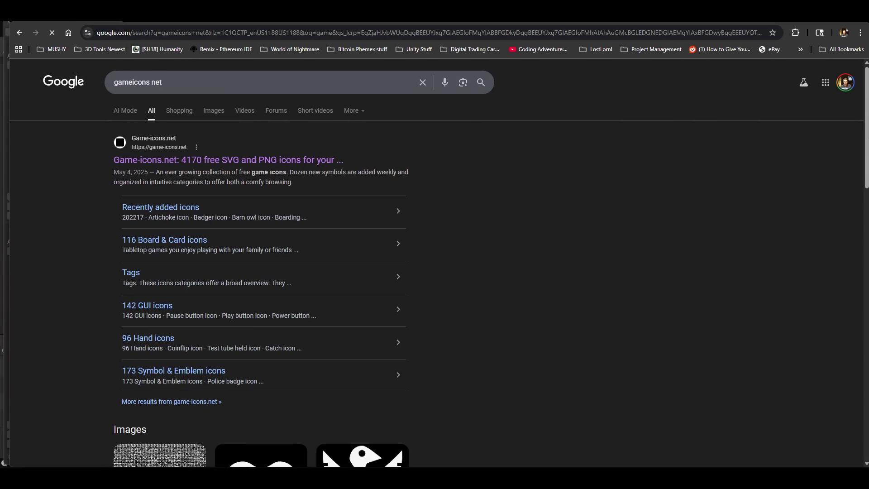
click(226, 159)
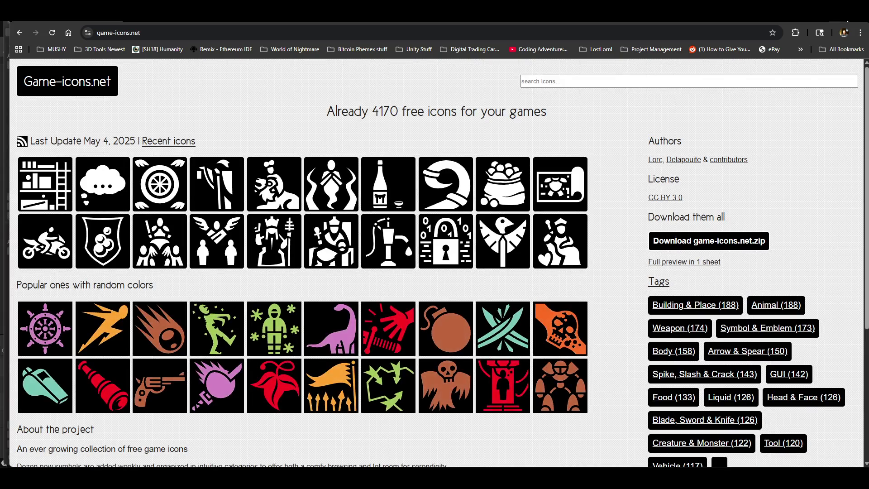
key(super+Up)
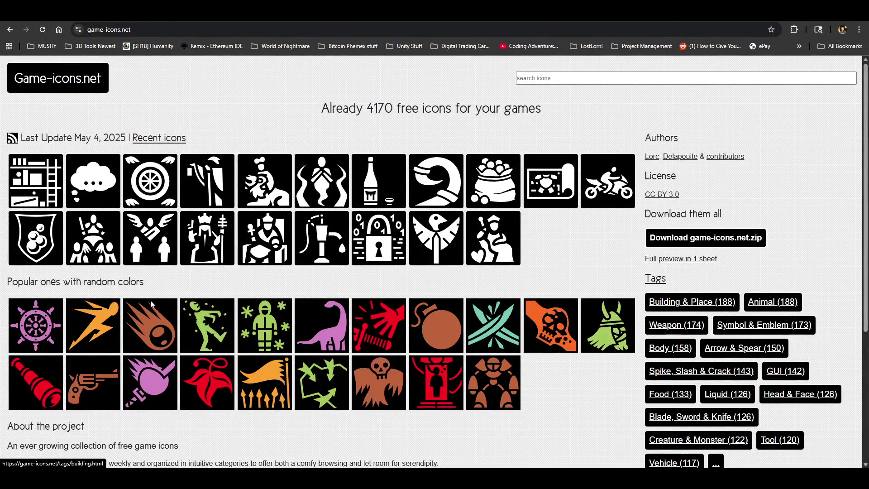
scroll(390, 365, down, 3)
scroll(384, 405, up, 5)
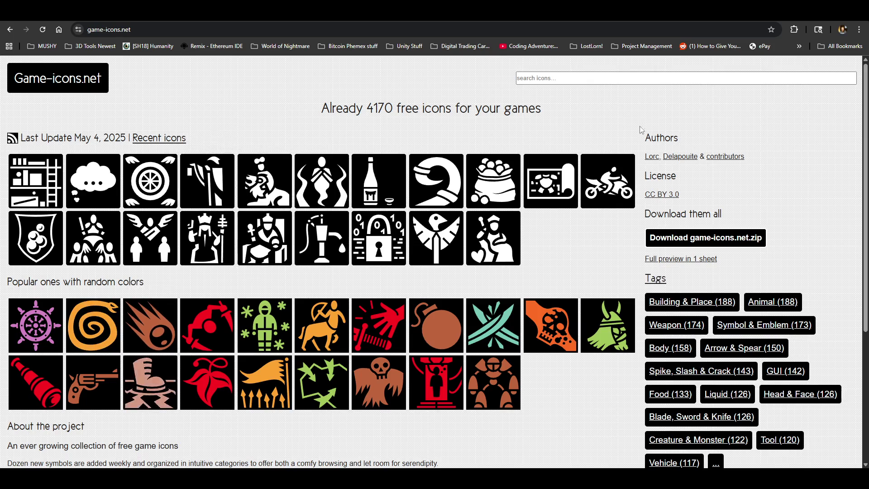
Step: Search game-icons.net for 'motorcyc', then replace the term with 'drive'
click(563, 82)
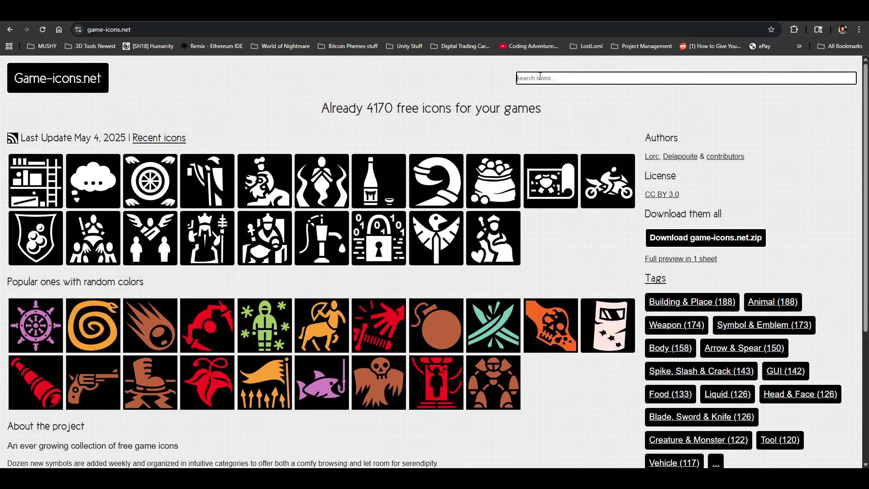
text(motor)
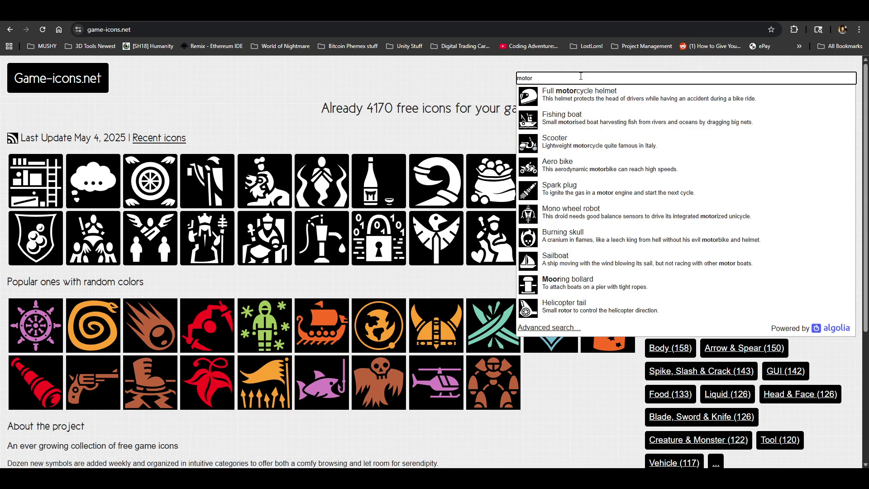
text(cyc)
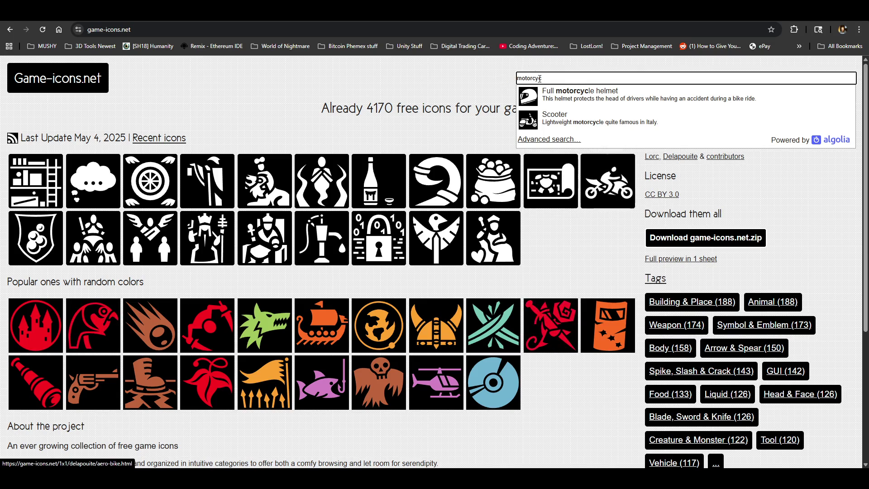
key(ctrl+a)
text(drive)
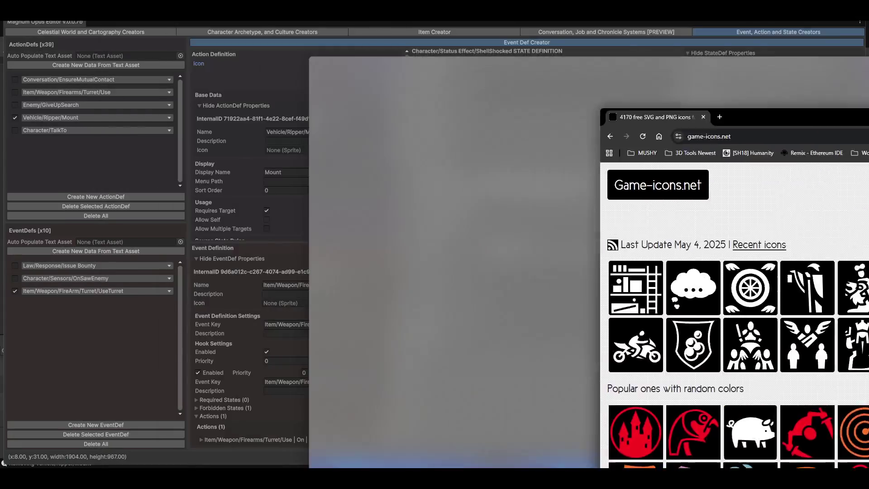
click(383, 85)
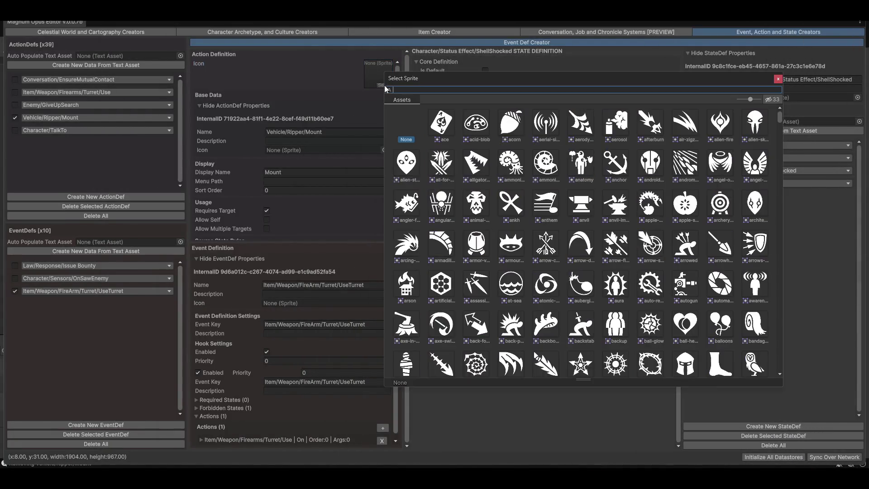
text(steer)
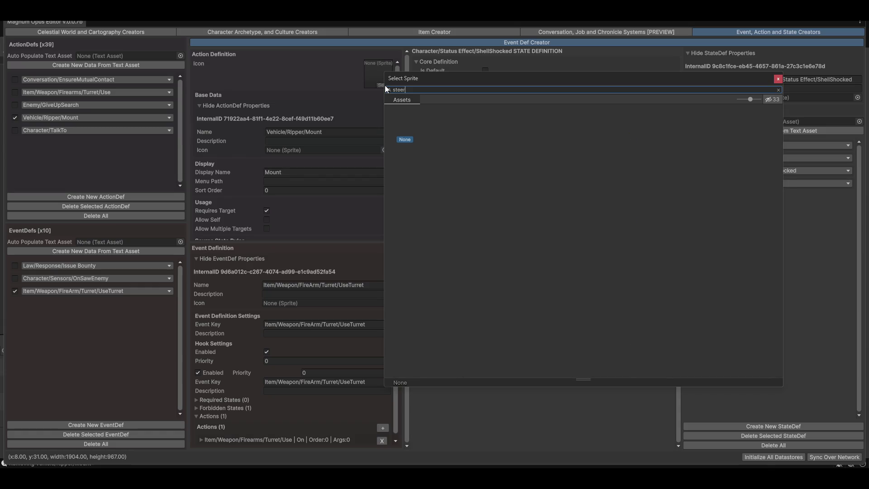
key(BackSpace)
key(BackSpace)
key(BackSpace)
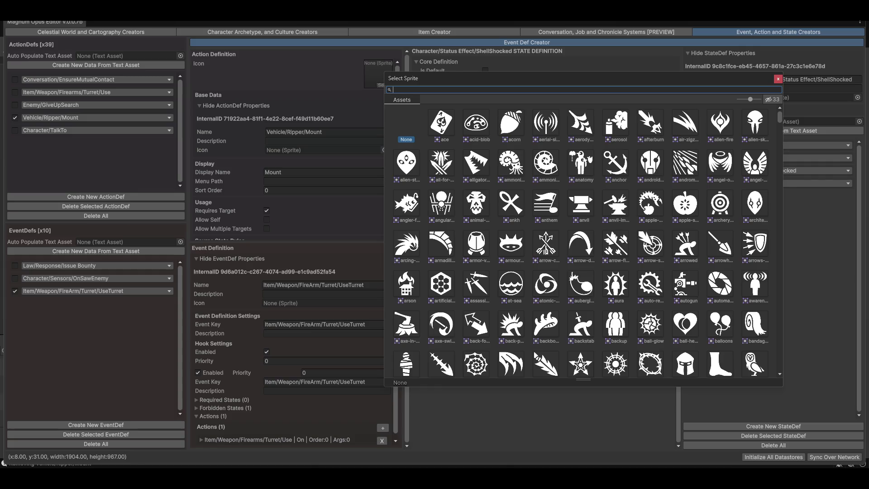
key(Escape)
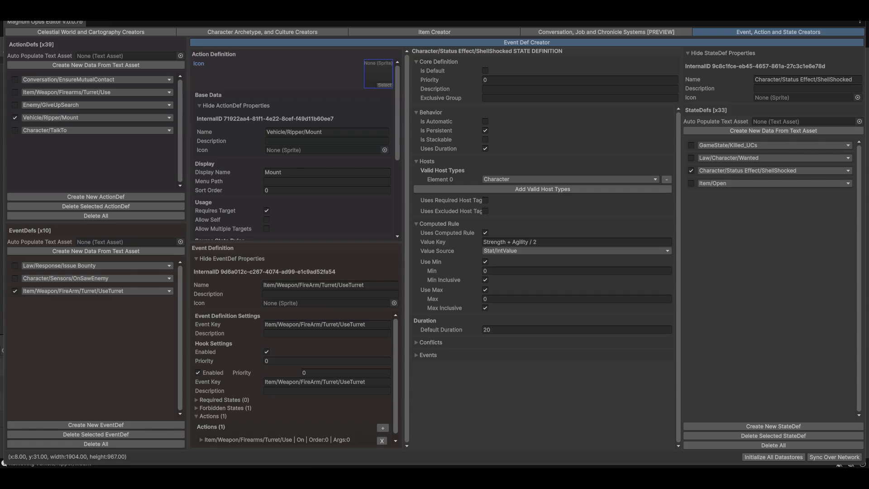
Step: Back in Chrome, browse the vehicle tag, then search 'tread' and open the Tank tread icon
key(alt+Tab)
drag(515, 81, 498, 21)
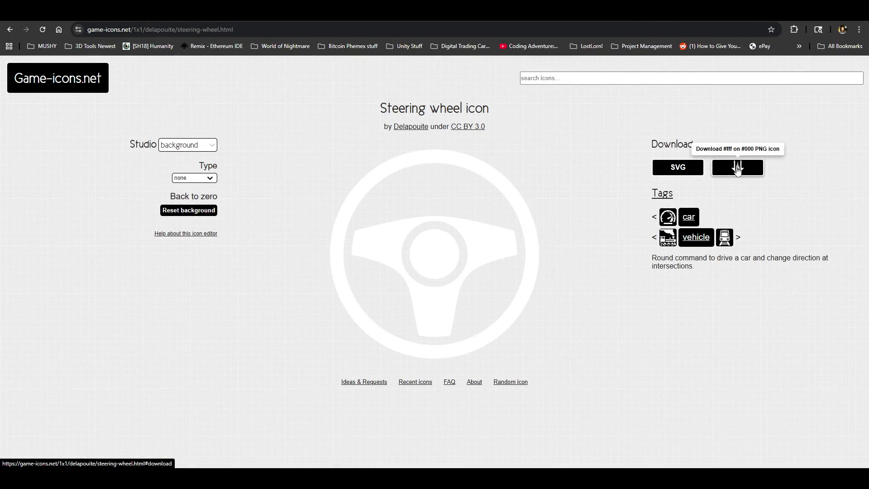
click(696, 237)
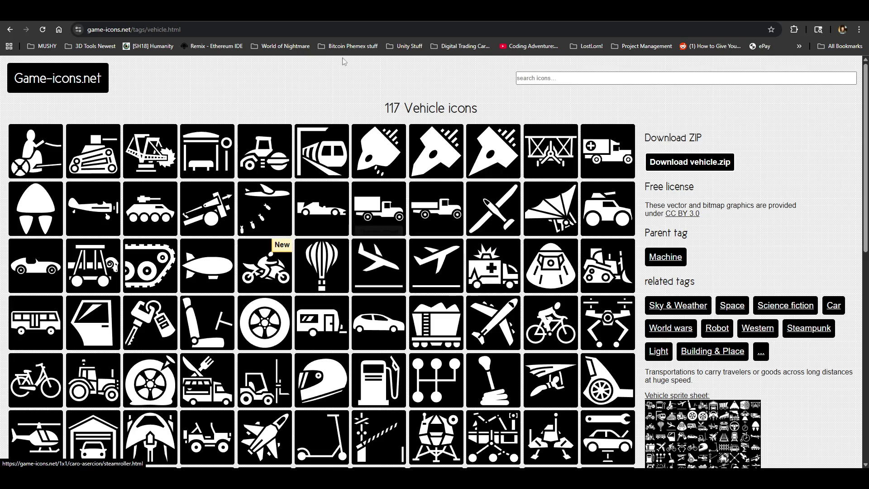
click(596, 78)
text(tread)
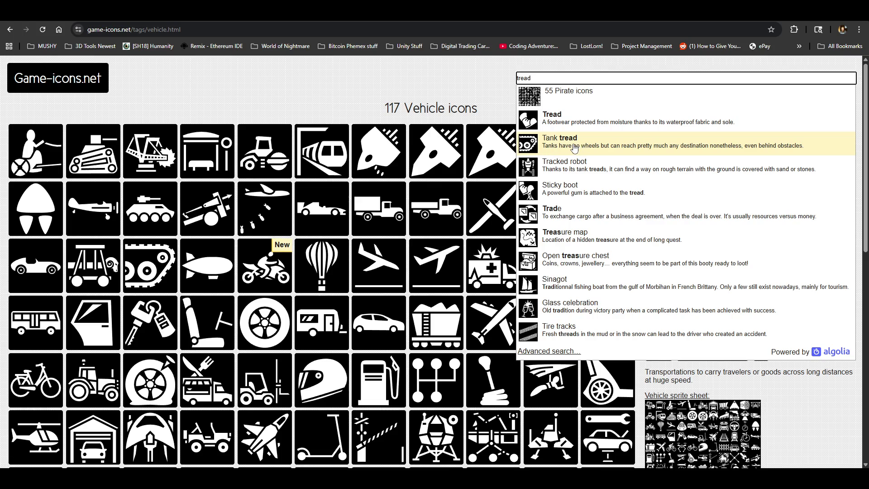
click(574, 147)
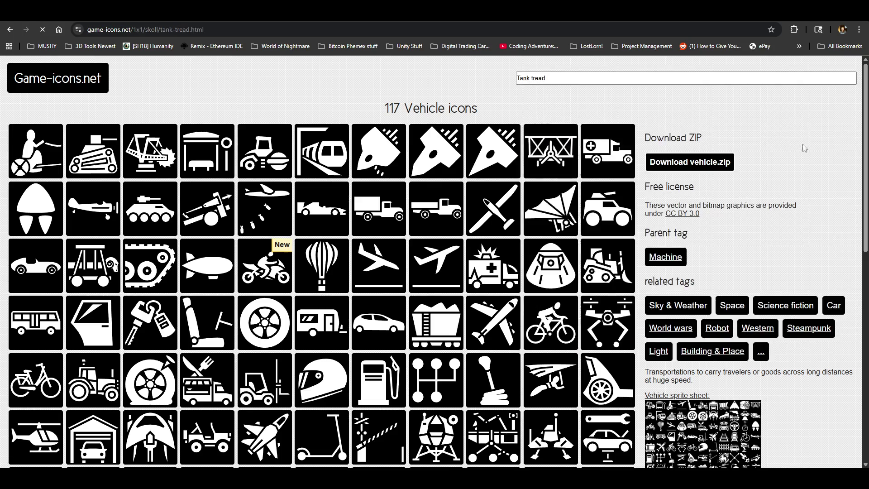